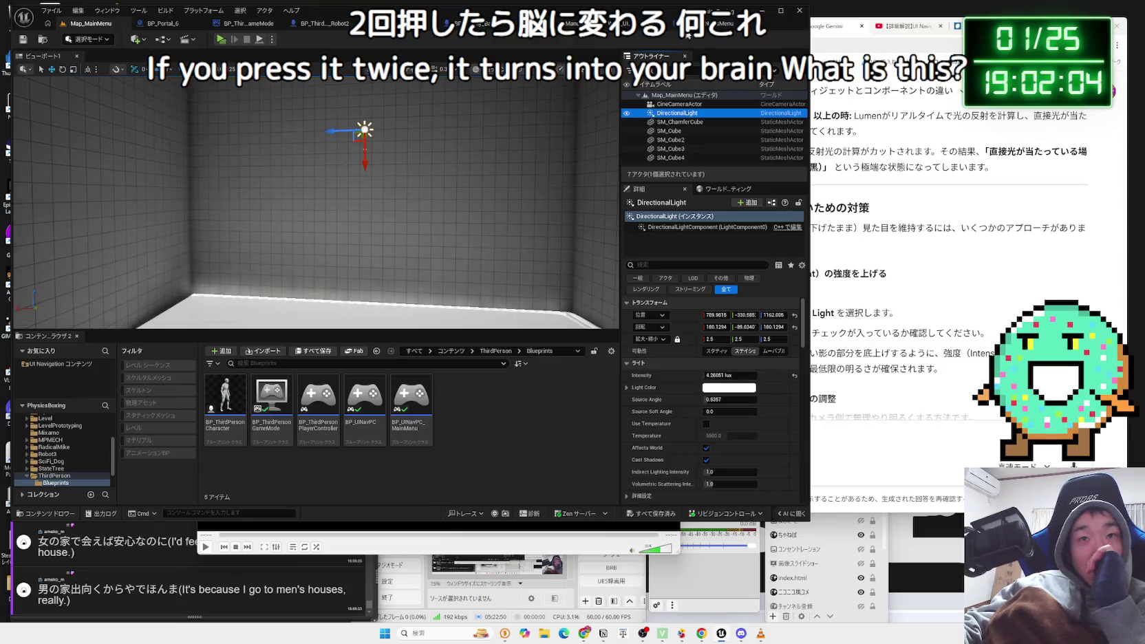
Open the Update Video Settings function graph in WBP_UINavOptionsMenu.
left_click(679, 23)
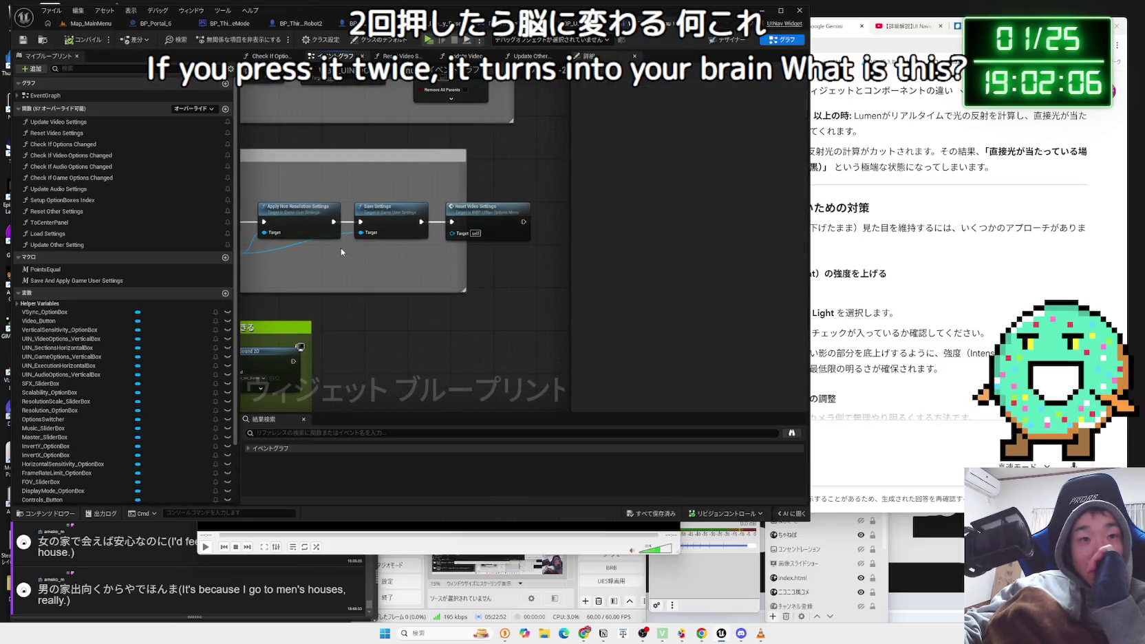
scroll(340, 247, "down", 3)
scroll(509, 349, "up", 3)
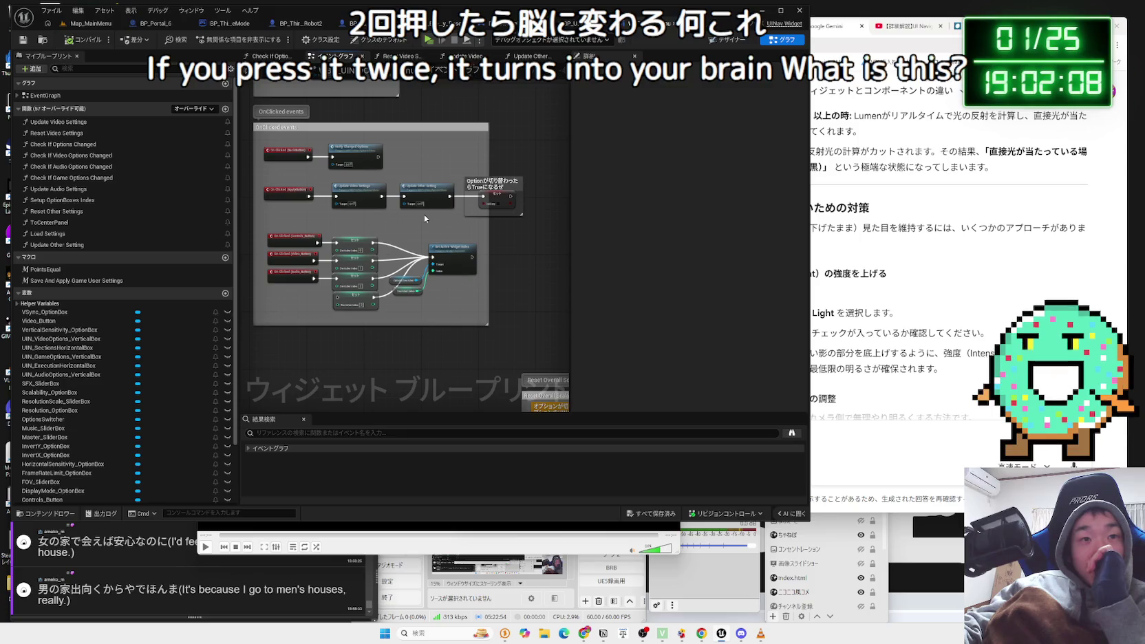
double_click(351, 187)
scroll(454, 188, "up", 3)
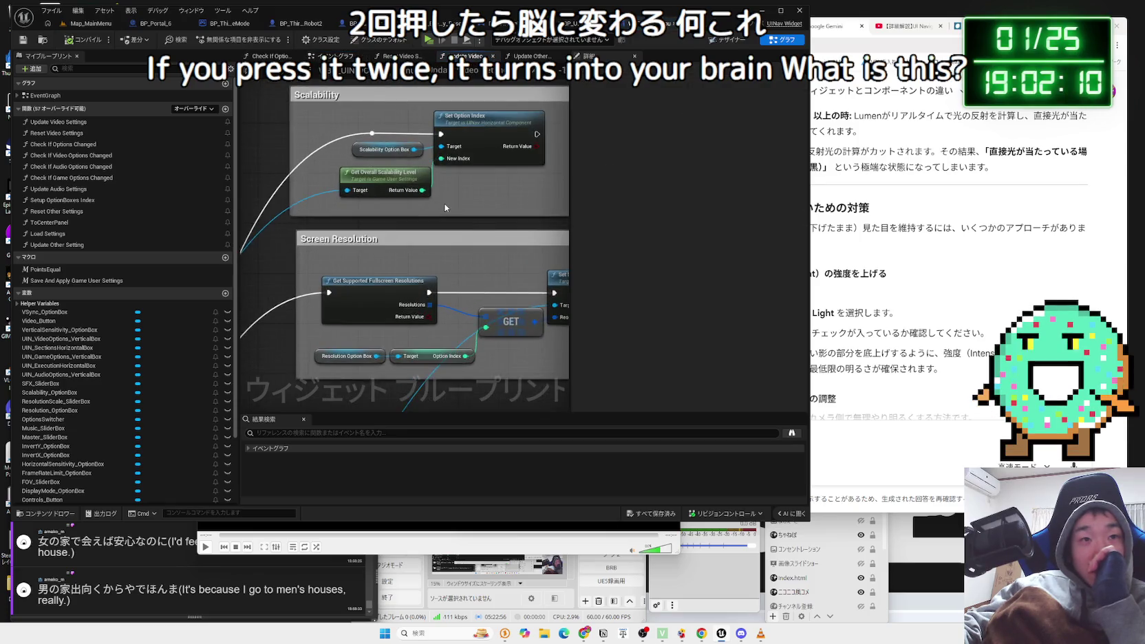
Insert a Clamp (Integer) node, Min 3 and Max 5, between the scalability level and New Index.
left_click_drag(483, 122, 518, 122)
mouse_move(476, 150)
left_mouse_down()
mouse_move(417, 188)
mouse_move(462, 201)
left_mouse_up()
key("Escape")
type("clamp")
key("Return")
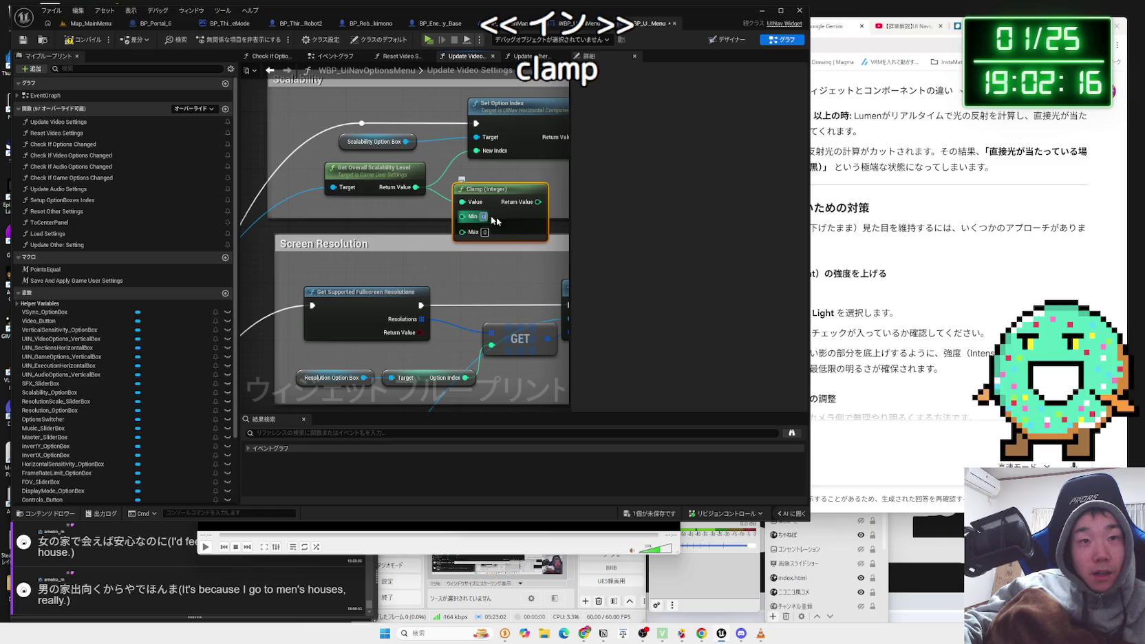
left_click(485, 233)
type("5")
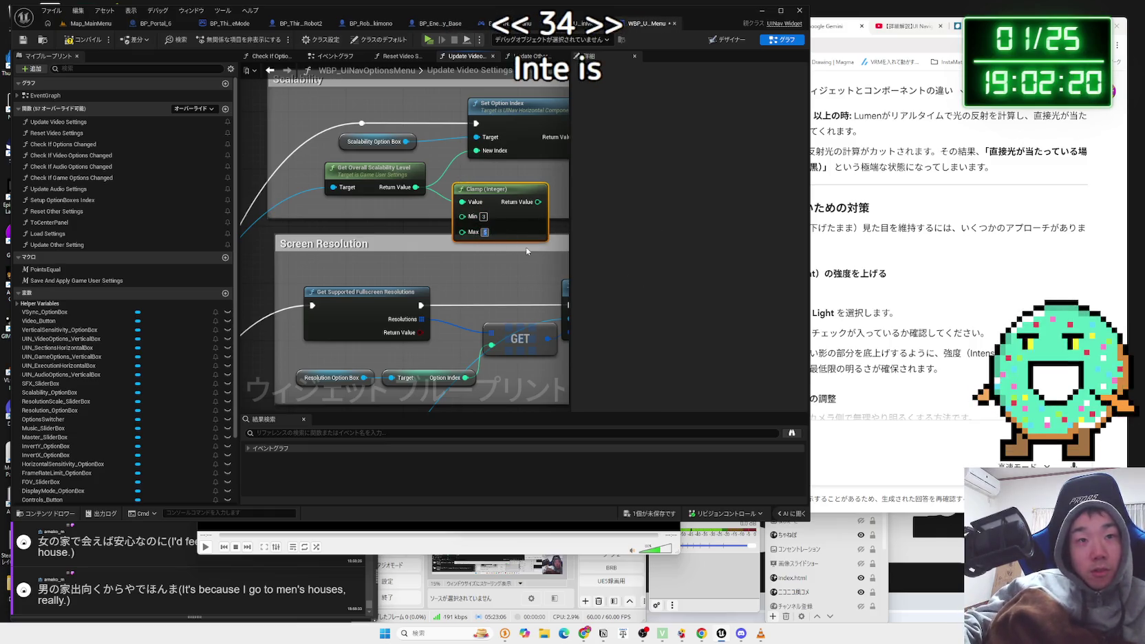
left_click_drag(540, 204, 517, 189)
left_click_drag(480, 153, 481, 153)
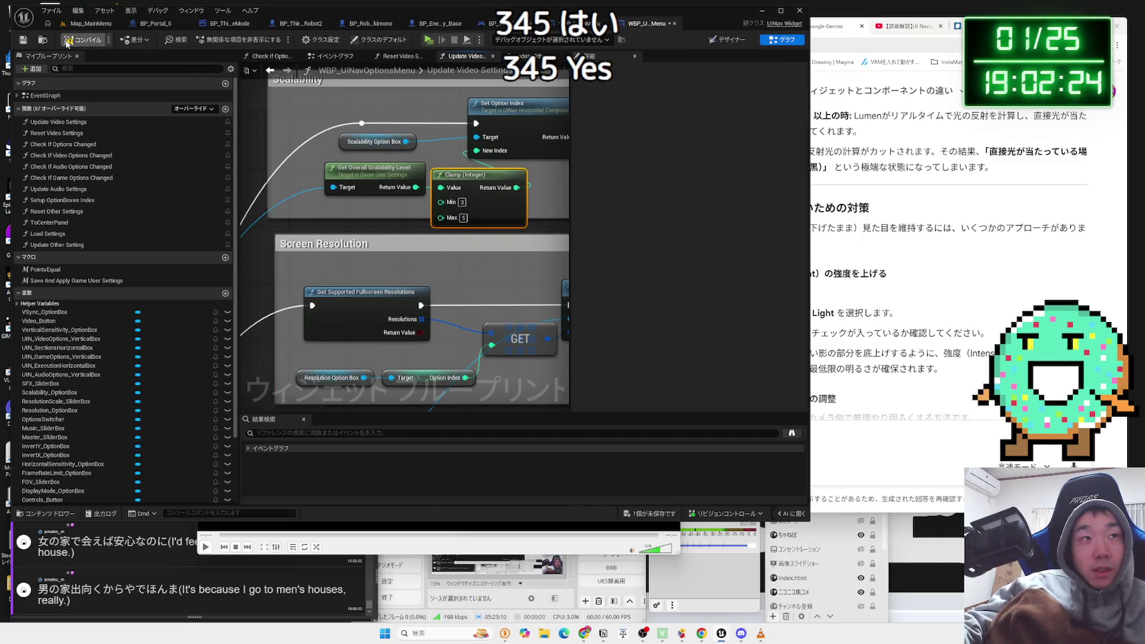
left_click(86, 28)
left_click(219, 40)
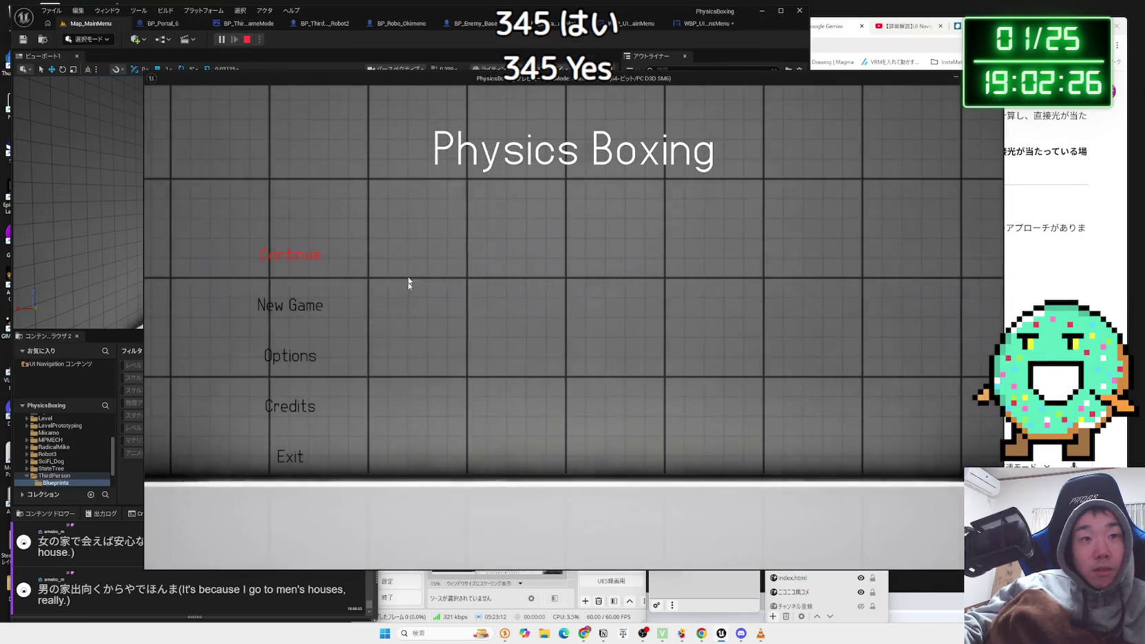
left_click(302, 360)
left_click(595, 161)
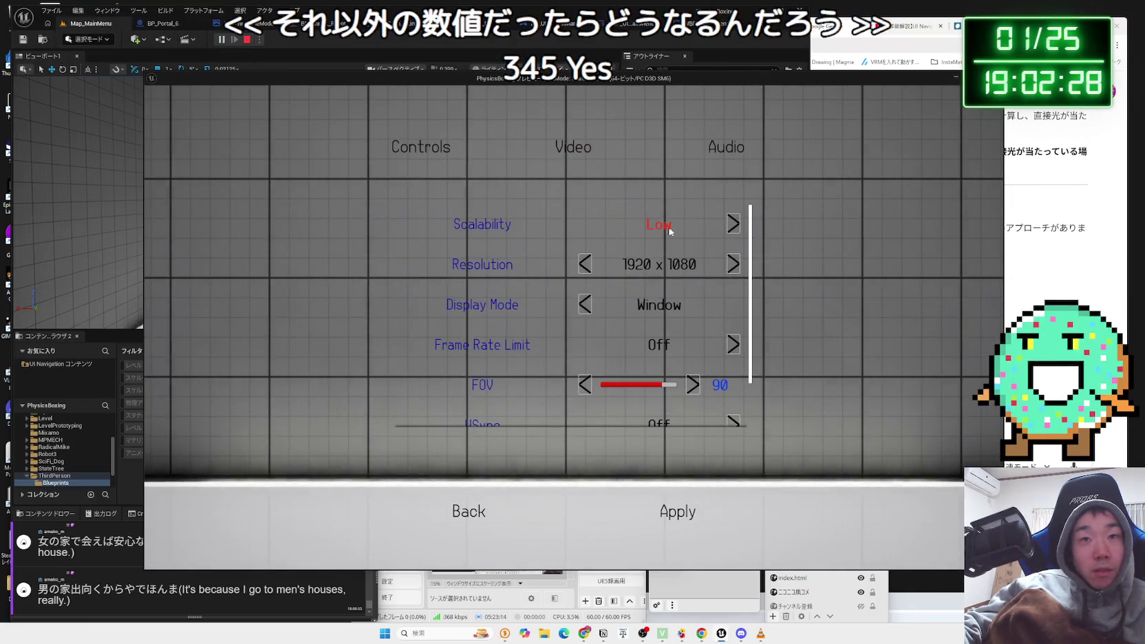
left_click(733, 225)
left_click(733, 225)
left_click(733, 224)
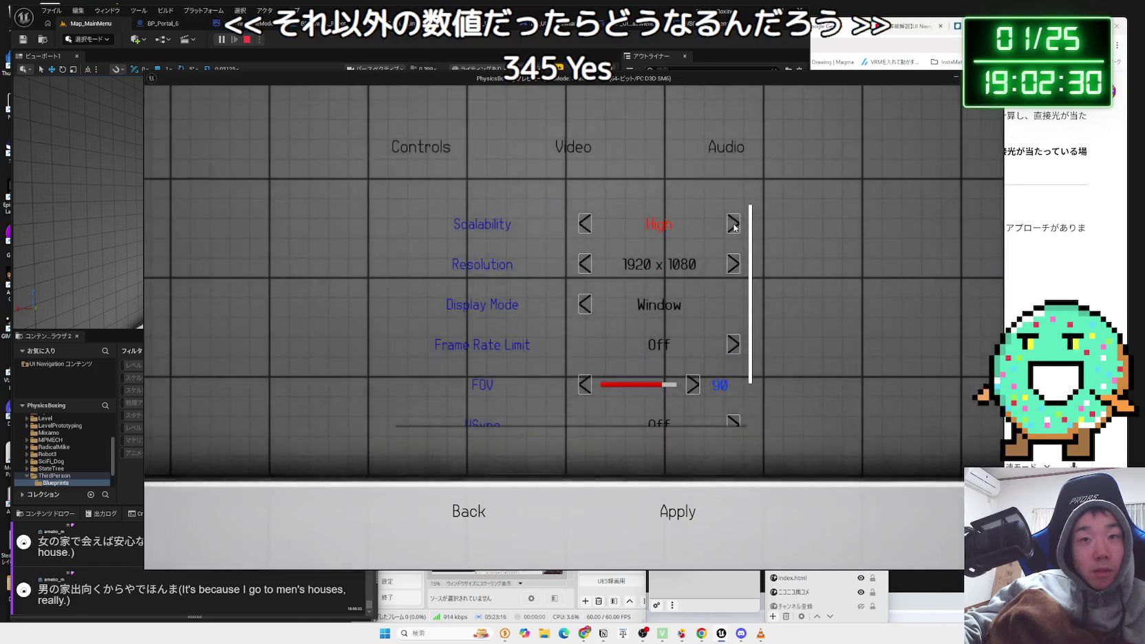
left_click(584, 225)
left_click(585, 224)
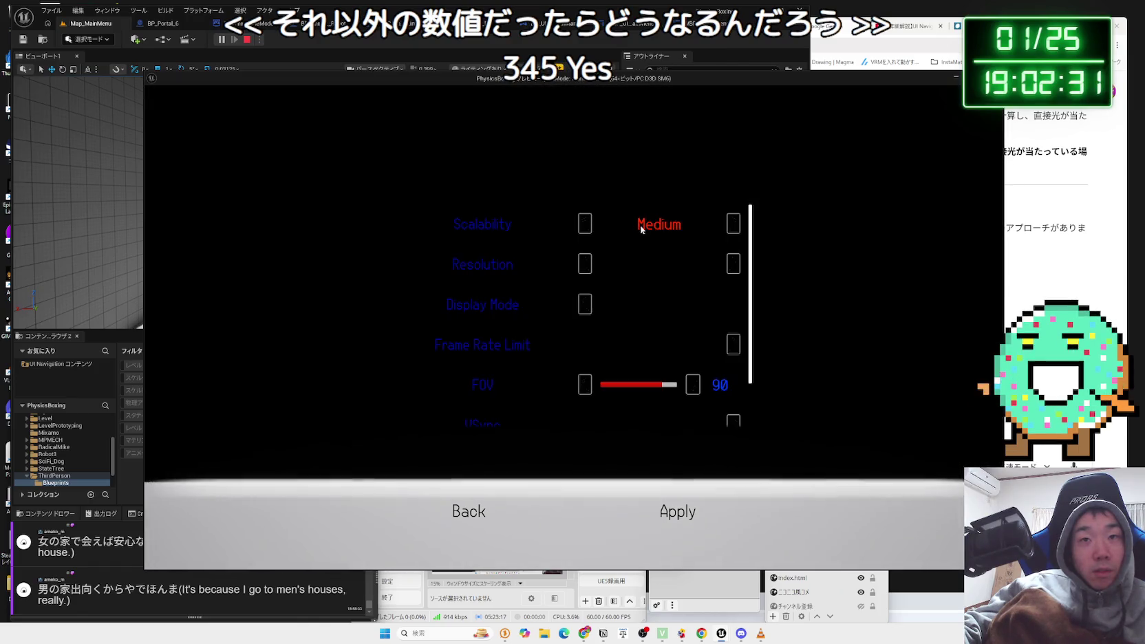
left_click(745, 226)
left_click(479, 511)
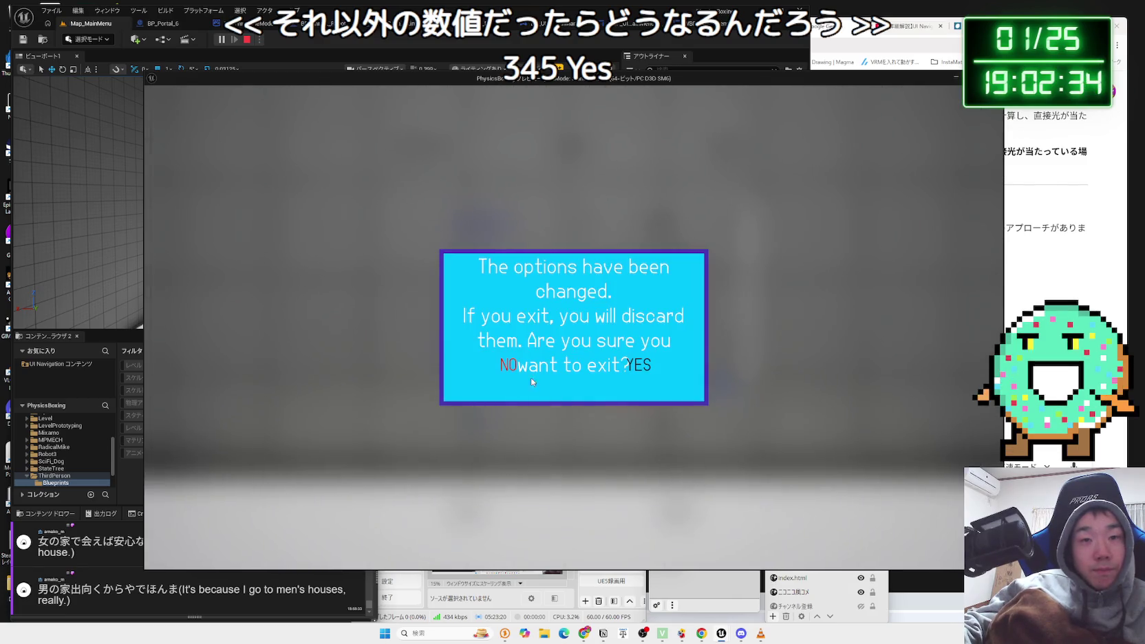
left_click(508, 367)
left_click(670, 513)
left_click(458, 507)
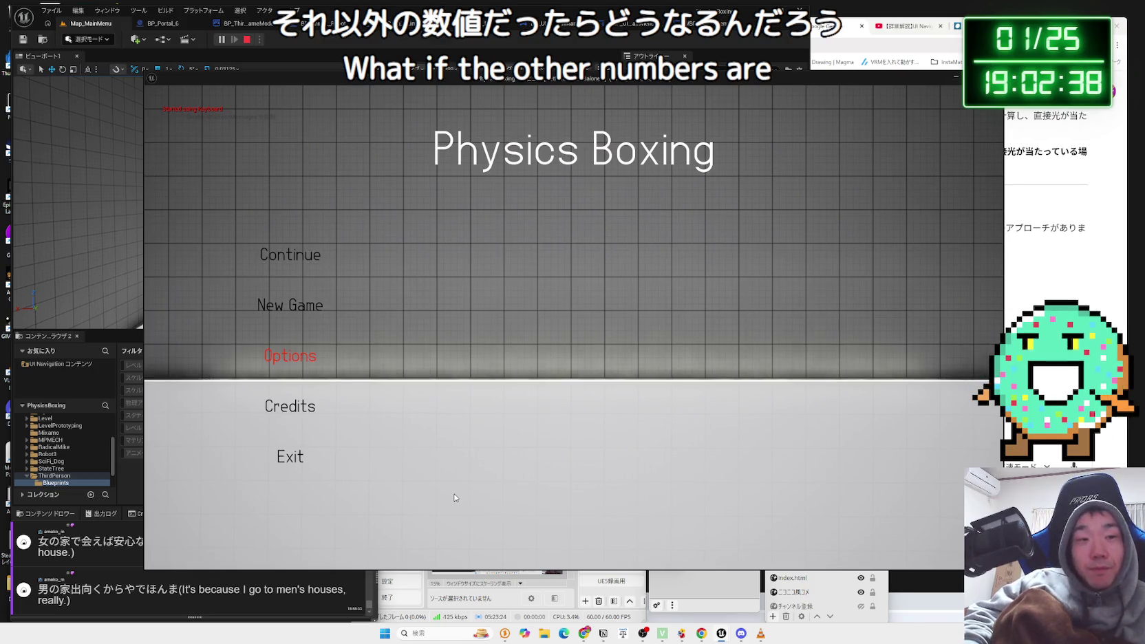
key("Escape")
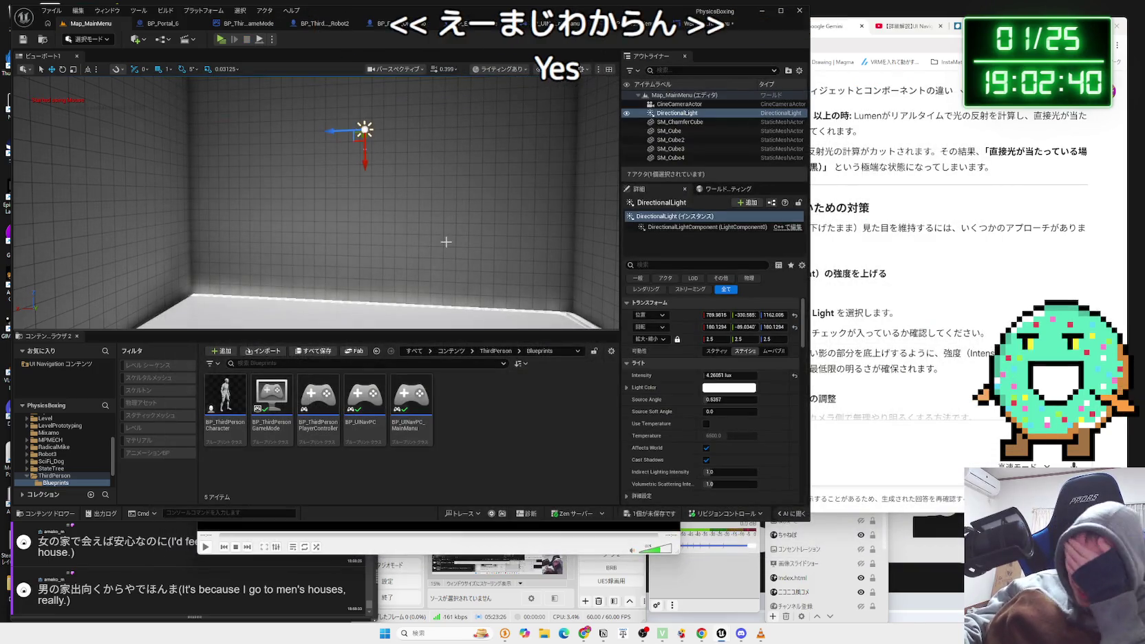
left_click(695, 25)
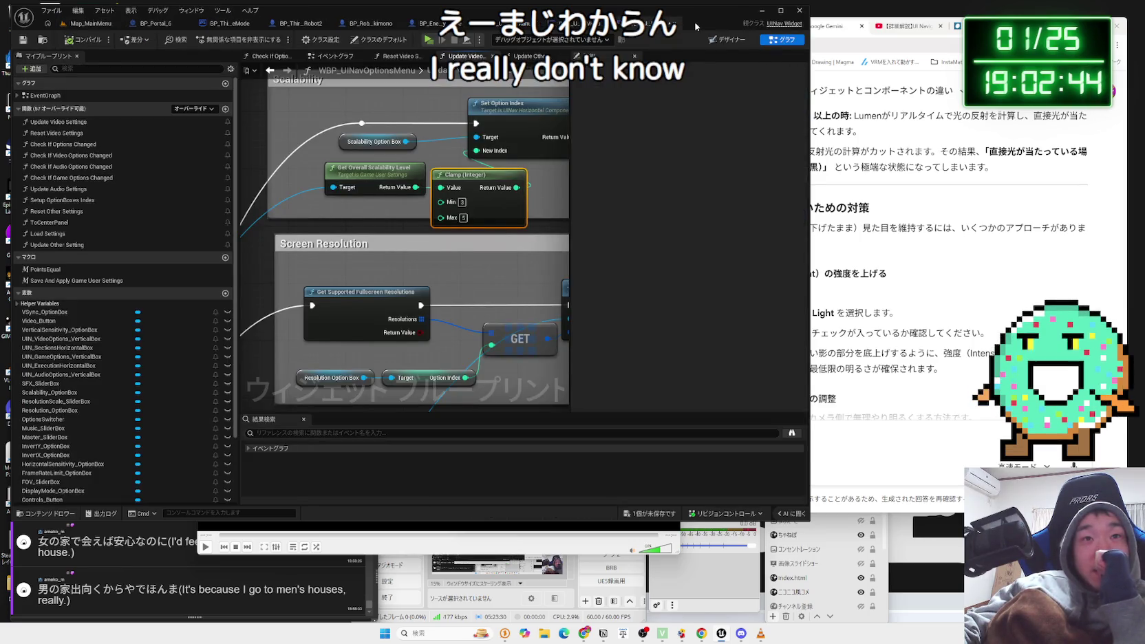
left_click(910, 269)
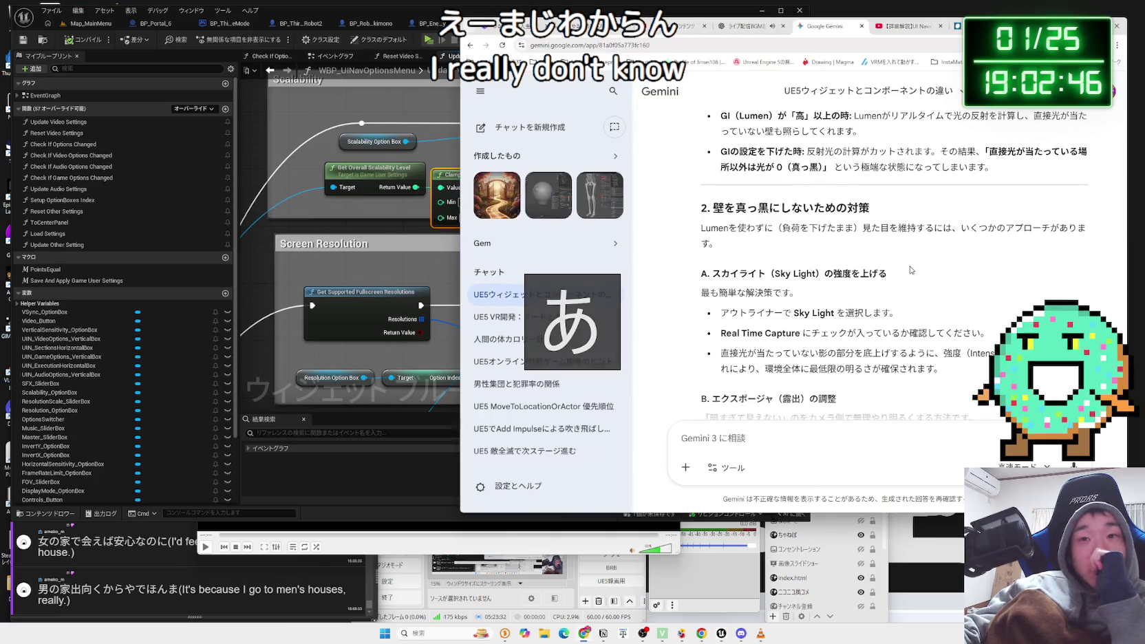
scroll(910, 268, "down", 4)
scroll(910, 264, "down", 3)
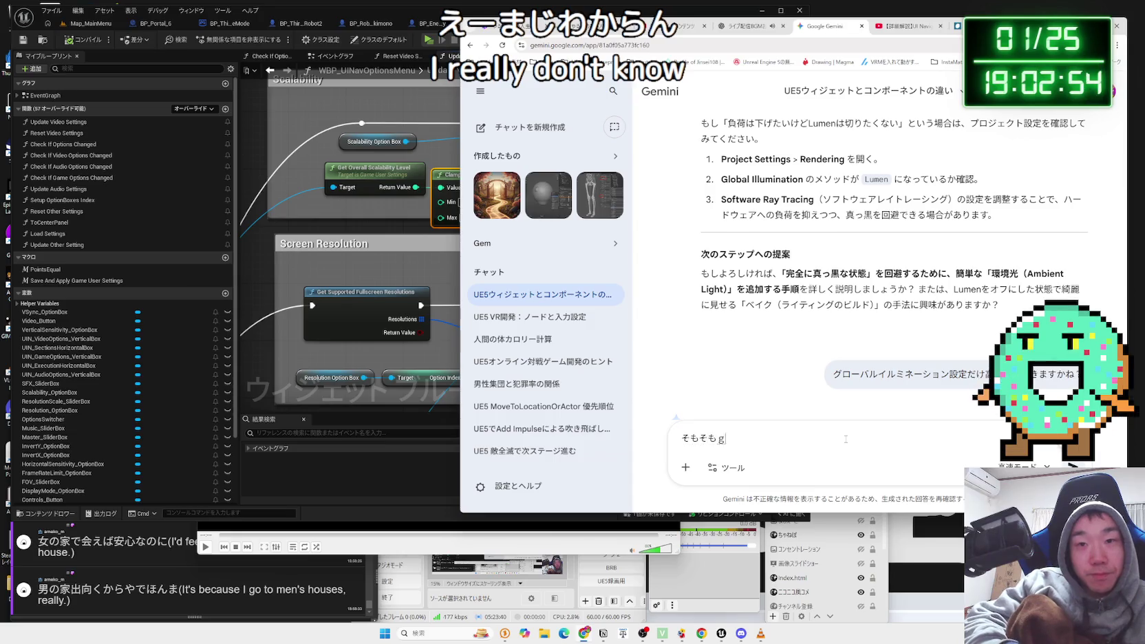
key("BackSpace")
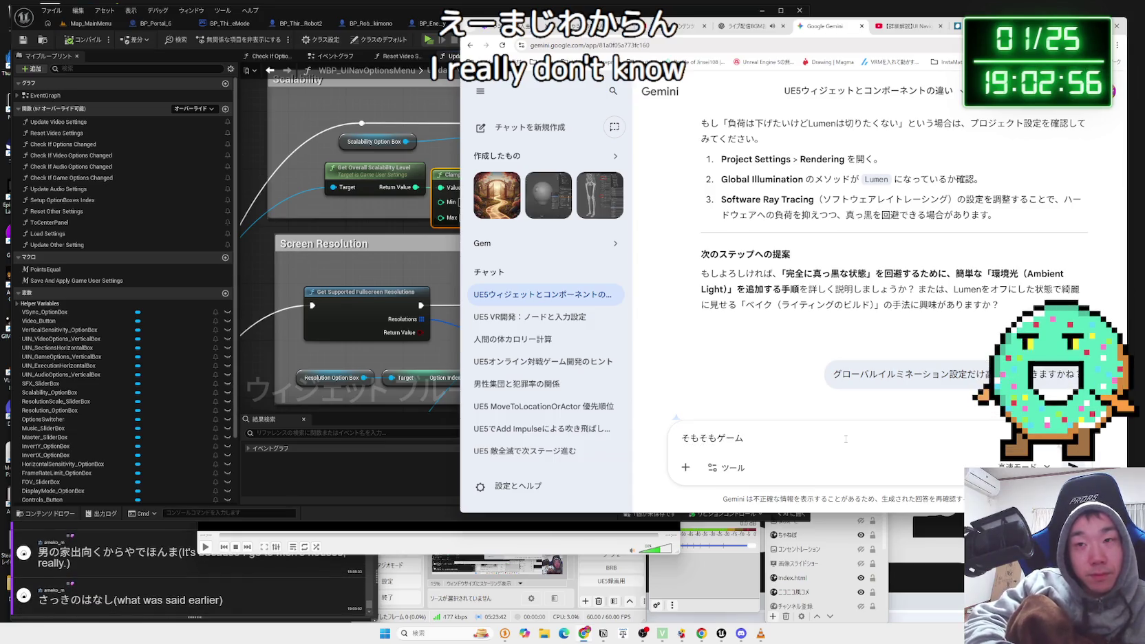
key("BackSpace")
key("BackSpace")
left_click(317, 256)
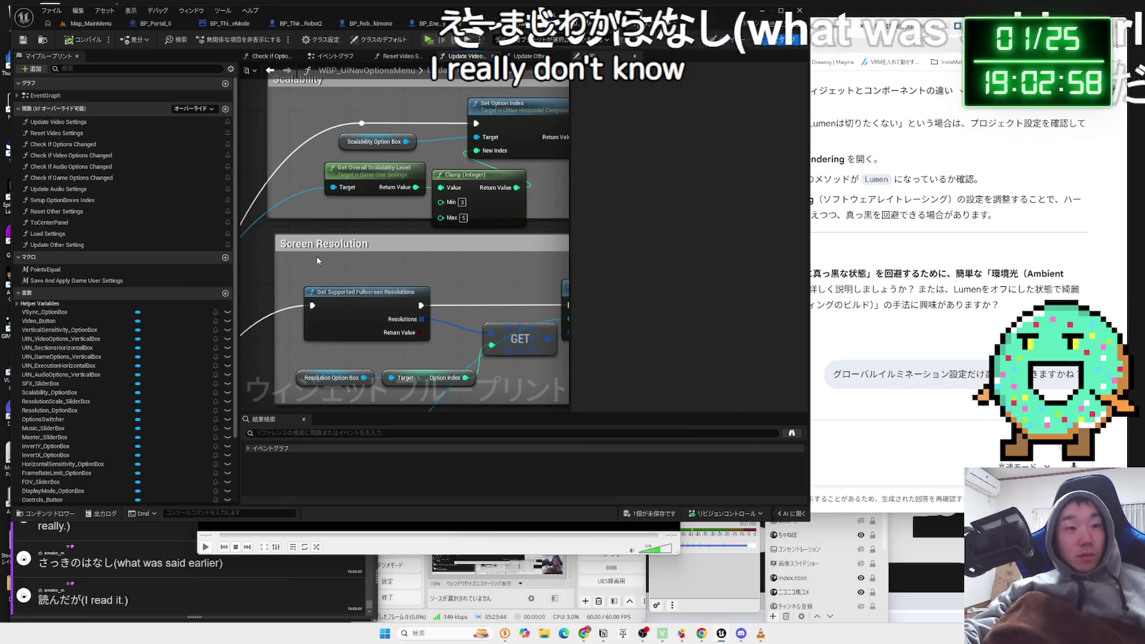
Remove the Clamp (Integer) node and save the options menu widget.
left_click(467, 183)
key("Delete")
left_click_drag(414, 194, 476, 151)
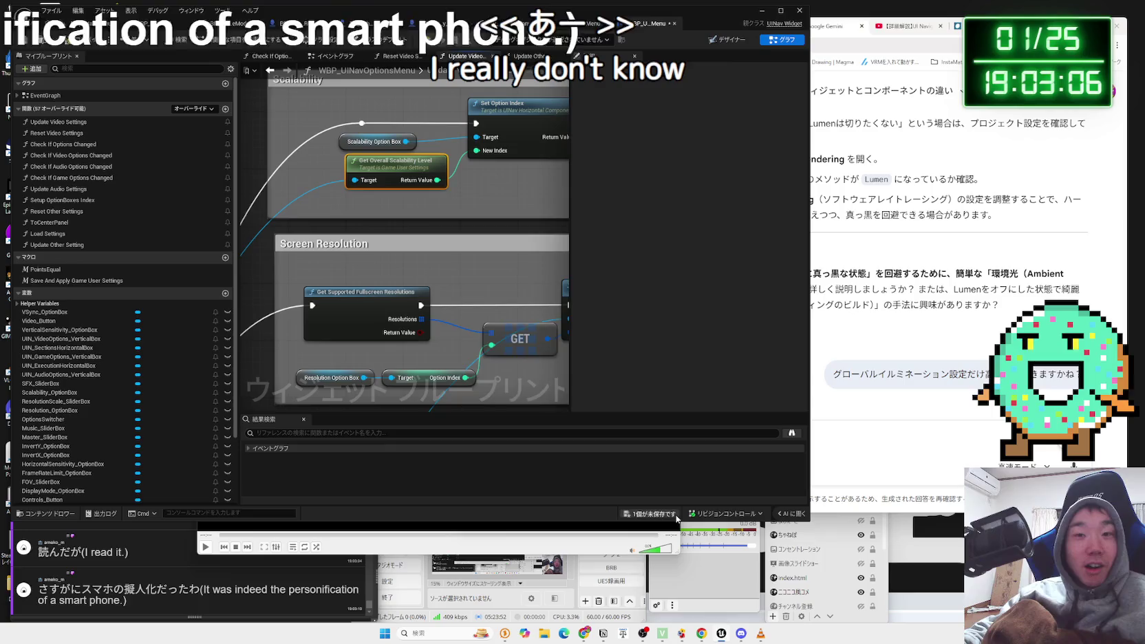
left_click(650, 513)
left_click(643, 417)
Inspect the Scalability Option Box node and its block in the Update Video Settings graph.
scroll(374, 257, "down", 4)
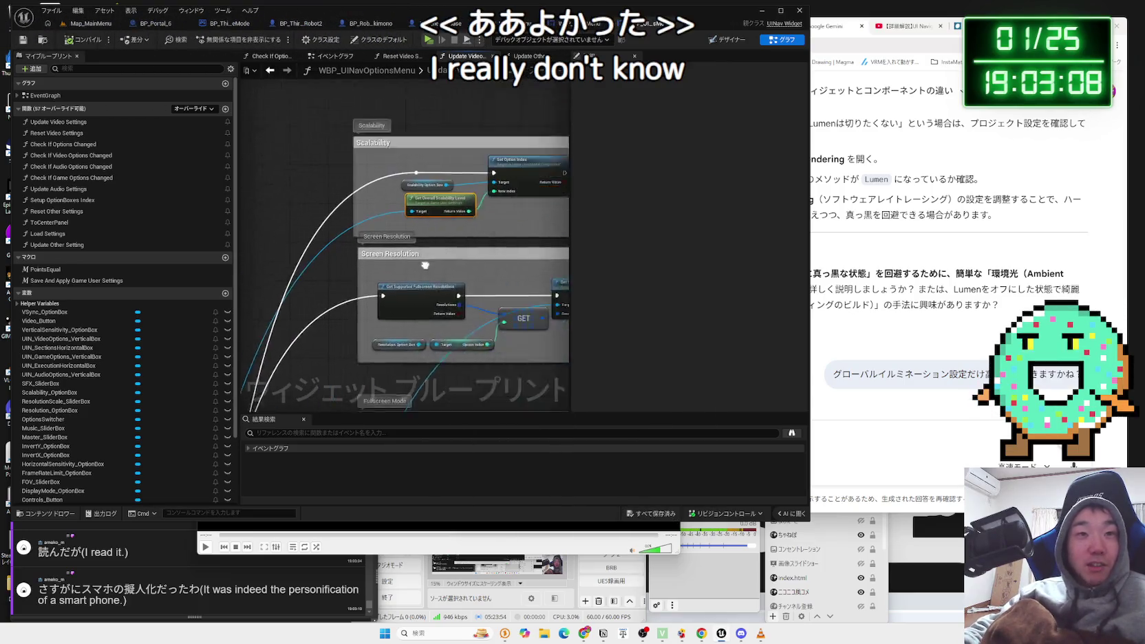
left_click(393, 216)
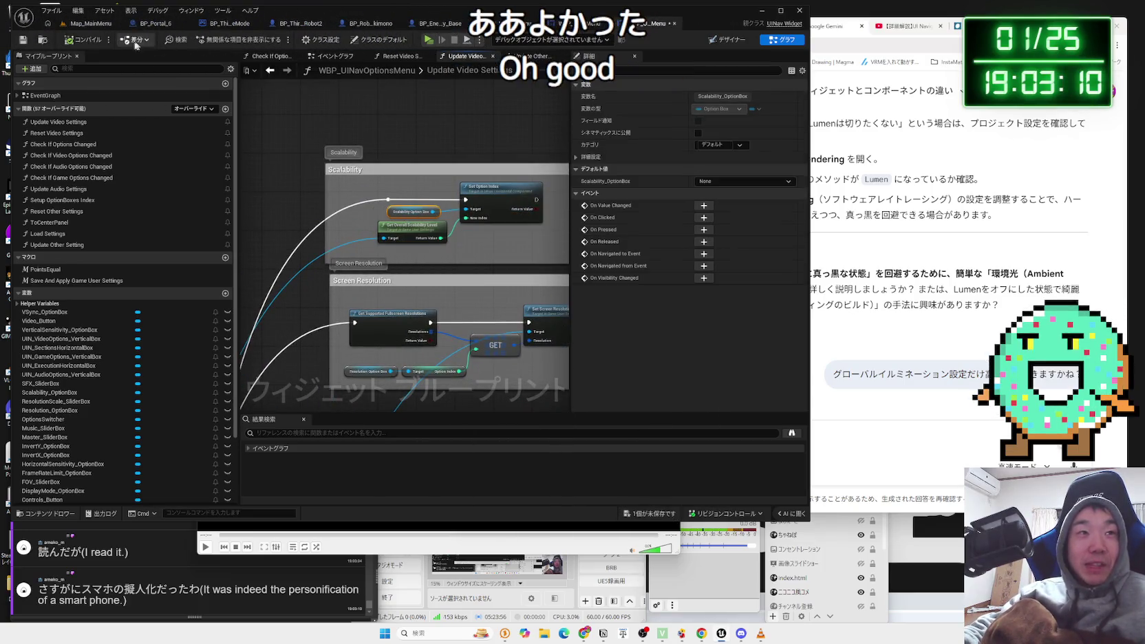
scroll(273, 337, "down", 3)
scroll(273, 337, "up", 4)
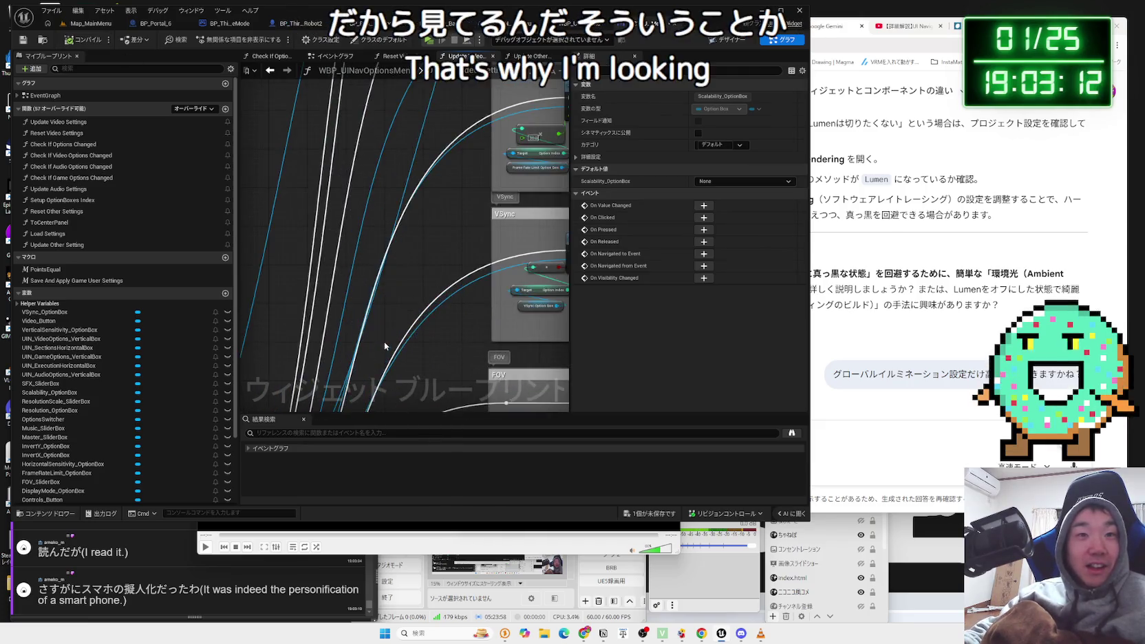
left_click_drag(349, 316, 309, 446)
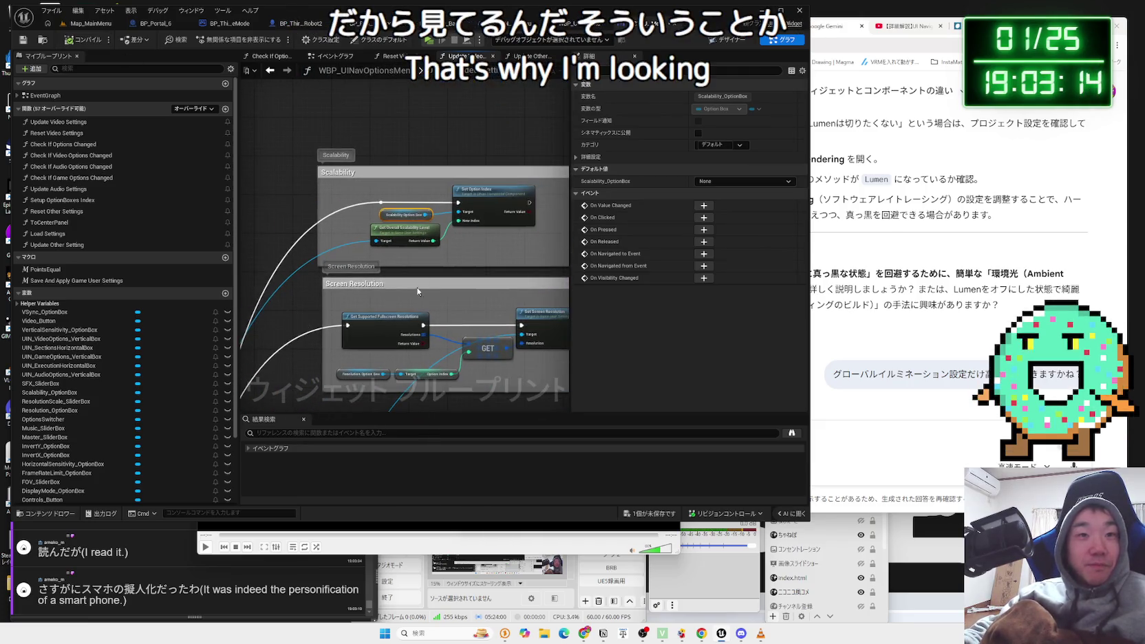
left_click(443, 273)
Check Update Other Setting, Reset Video Settings, and the Event Graph's Scalability Option Box wiring.
left_click(521, 57)
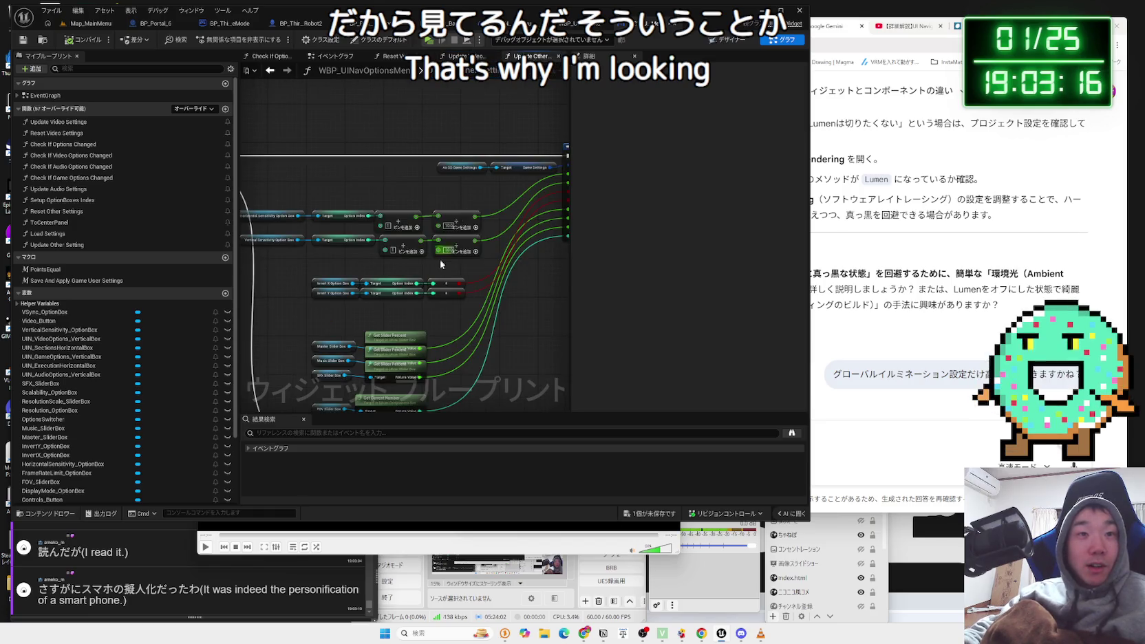
left_click(558, 56)
left_click(409, 57)
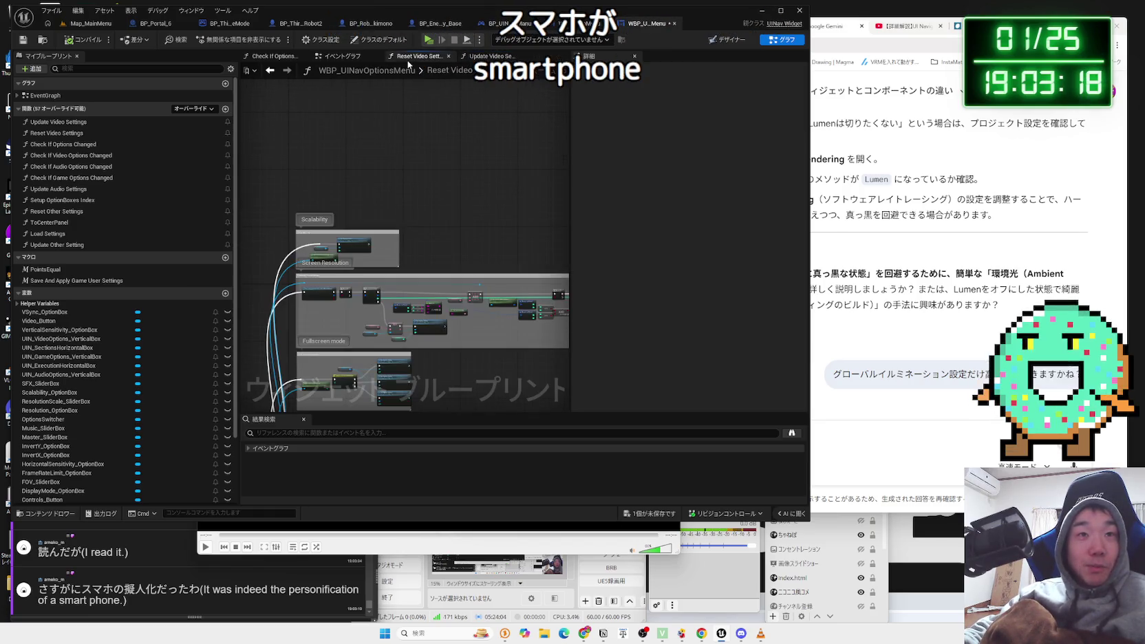
left_click(353, 60)
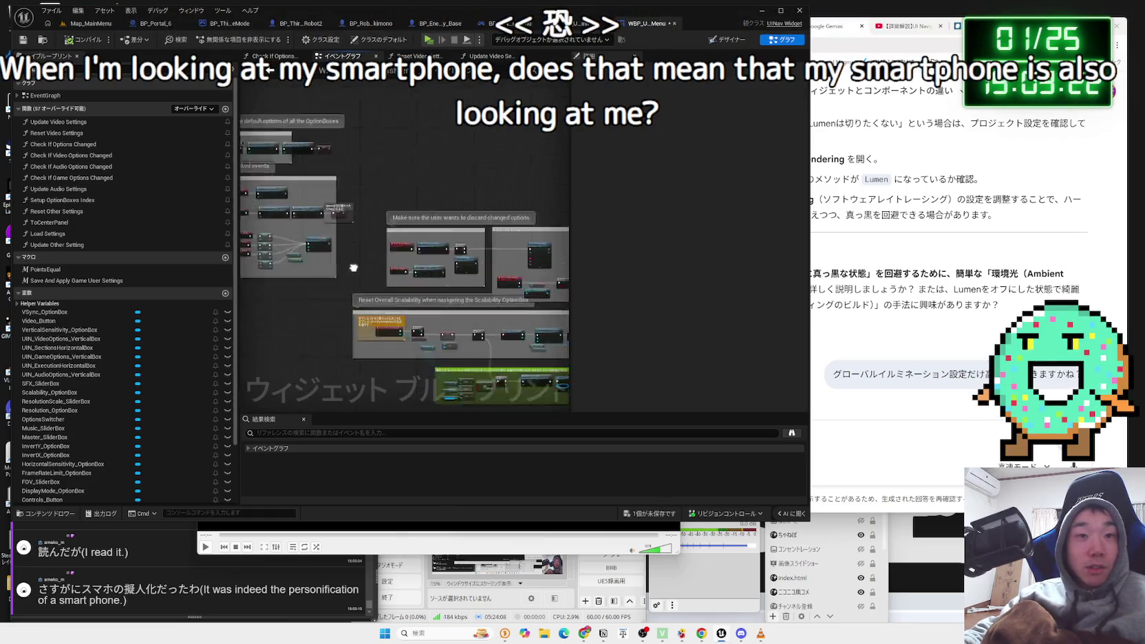
scroll(353, 268, "up", 5)
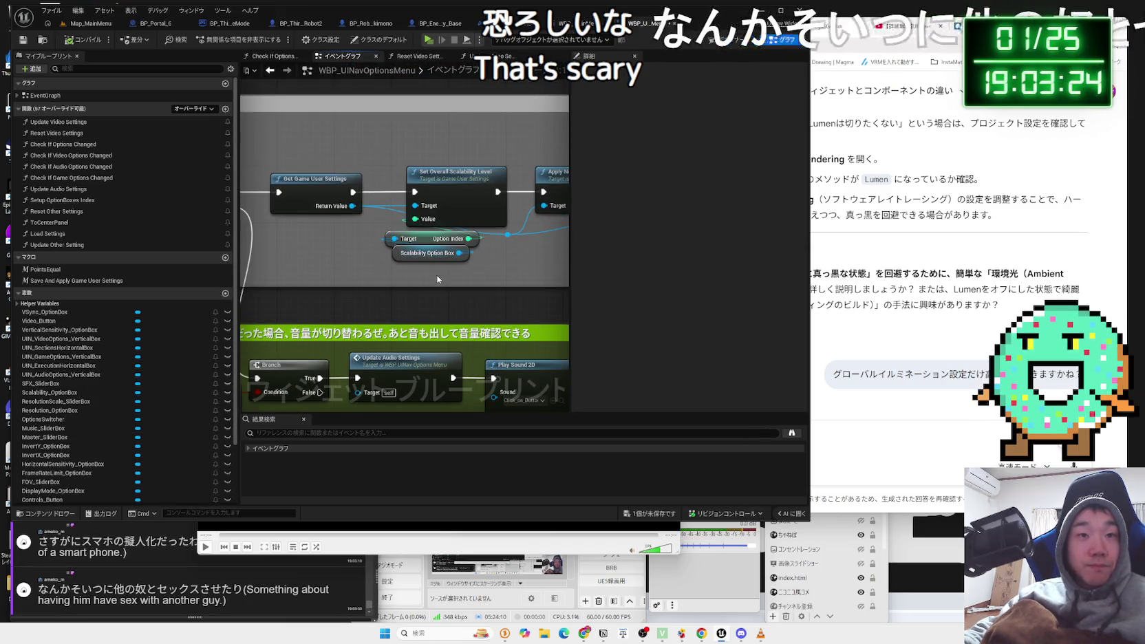
left_click(421, 253)
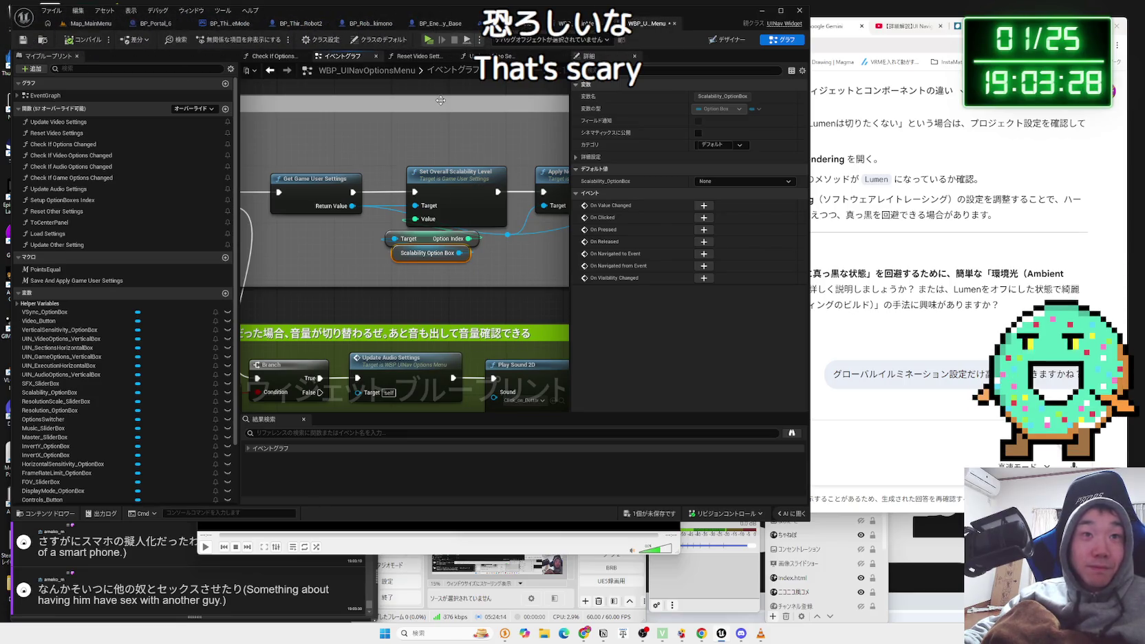
left_click(422, 237)
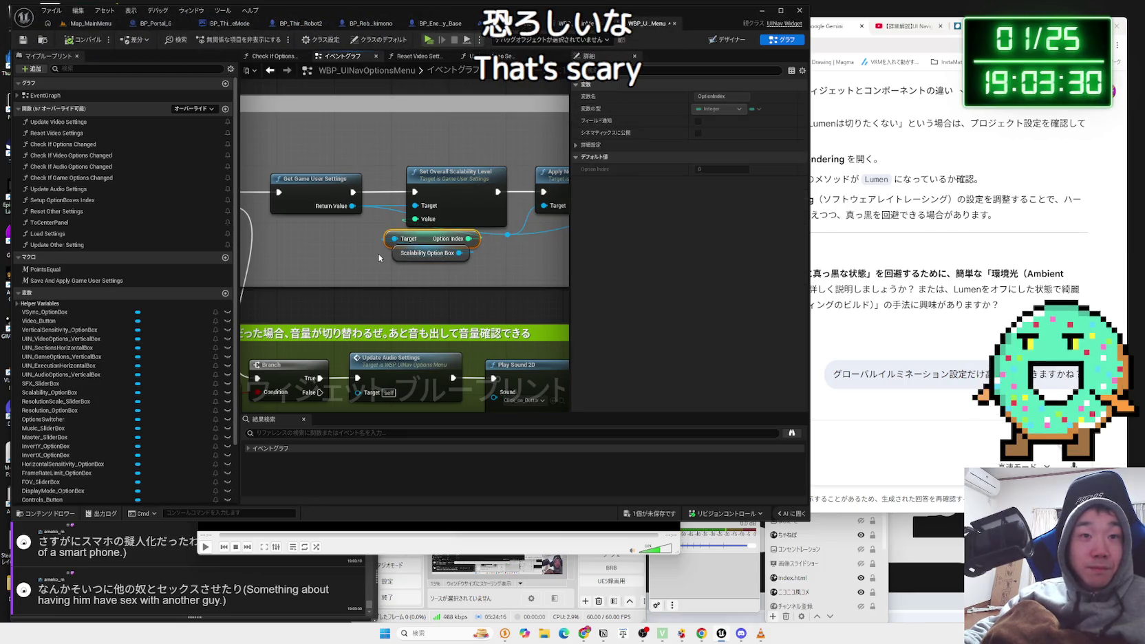
left_click(407, 250)
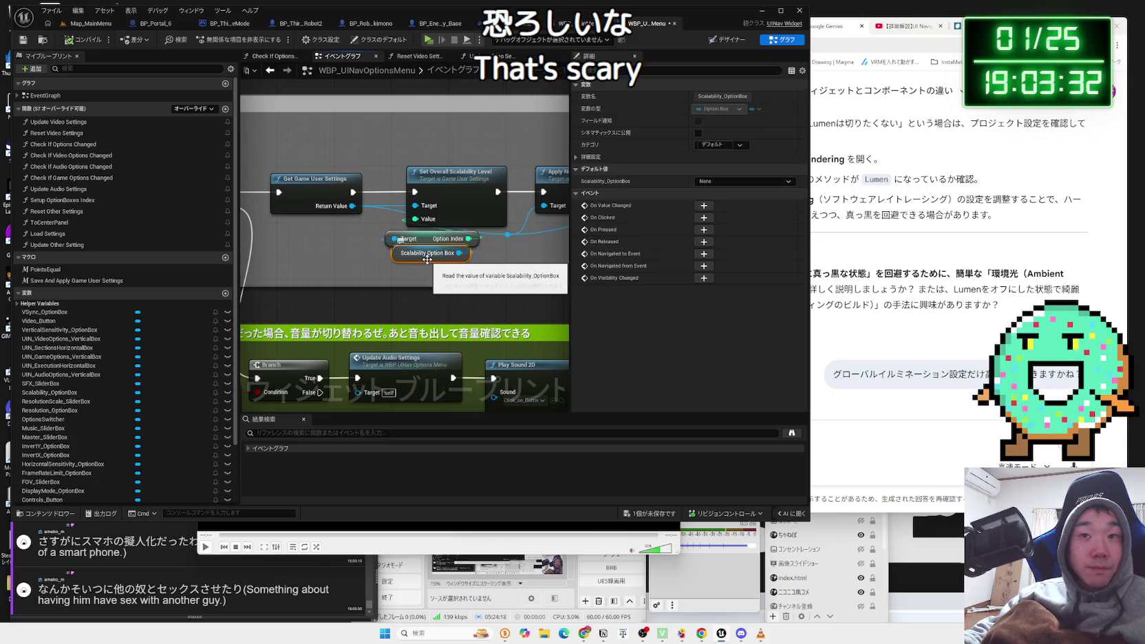
In the Designer hierarchy, select Scalability_OptionBox under the video options container.
left_click(732, 40)
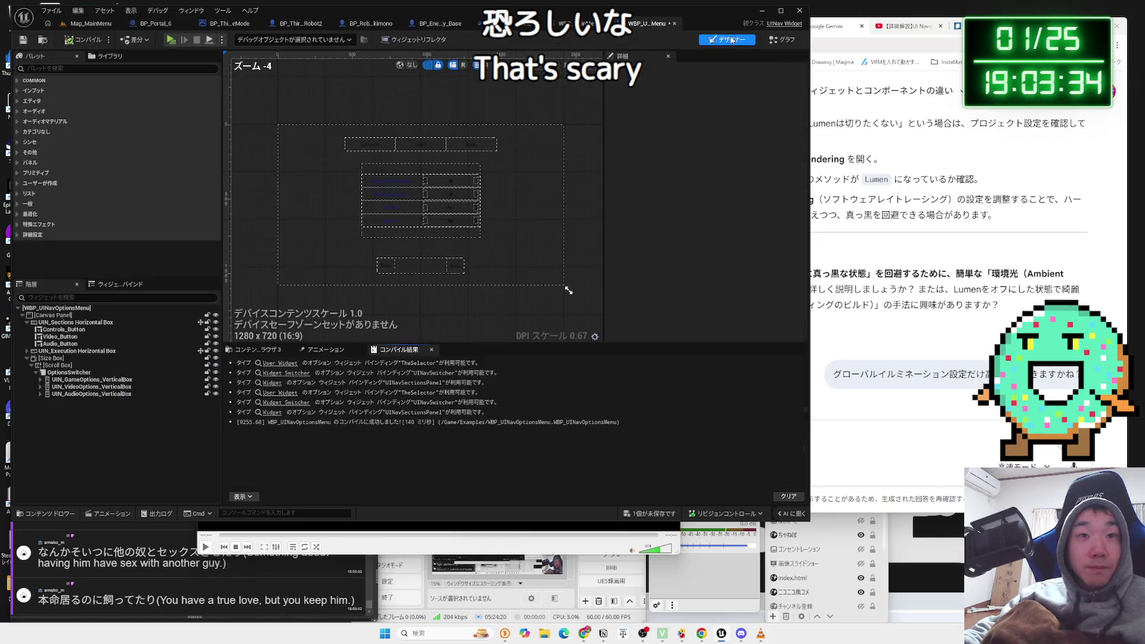
left_click(76, 386)
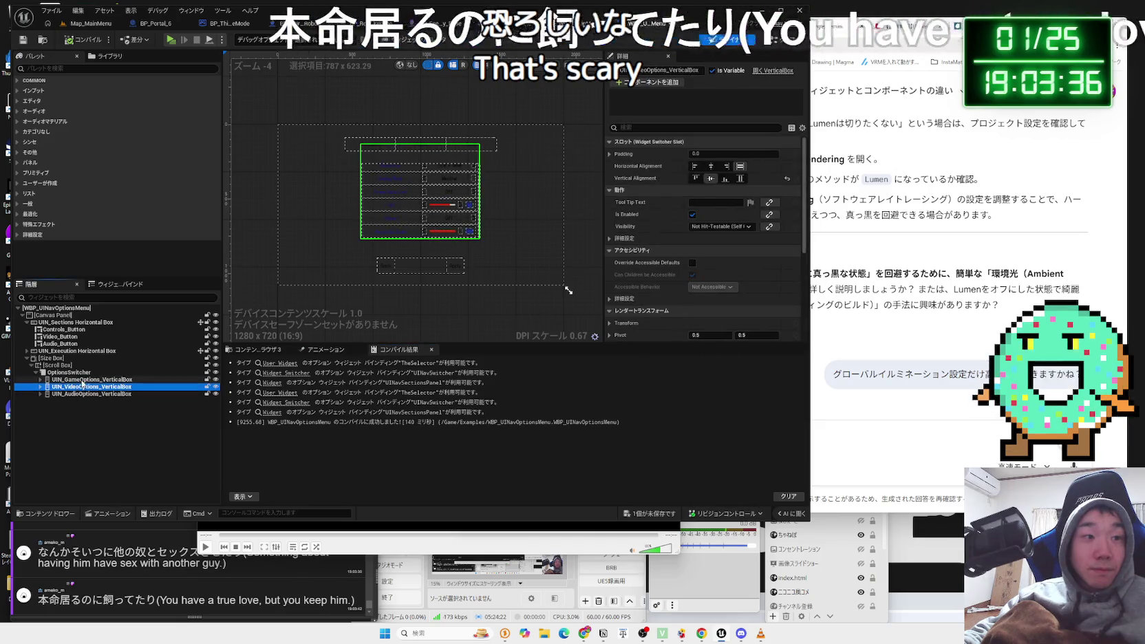
double_click(76, 387)
left_click(72, 400)
left_click(45, 394)
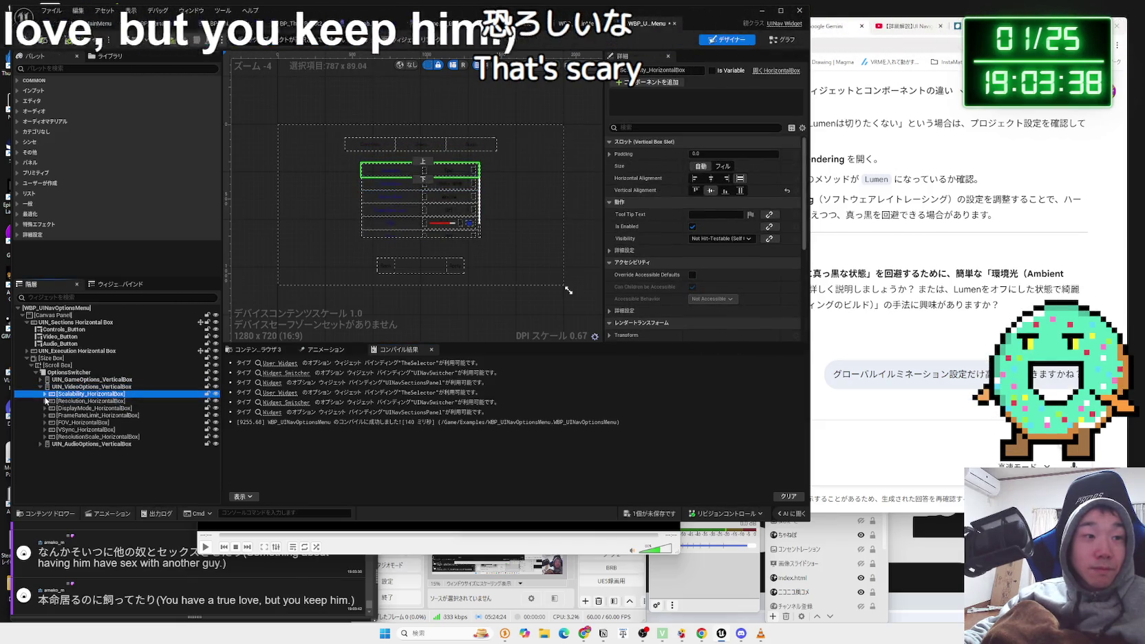
left_click(88, 408)
scroll(437, 169, "up", 5)
scroll(437, 169, "up", 2)
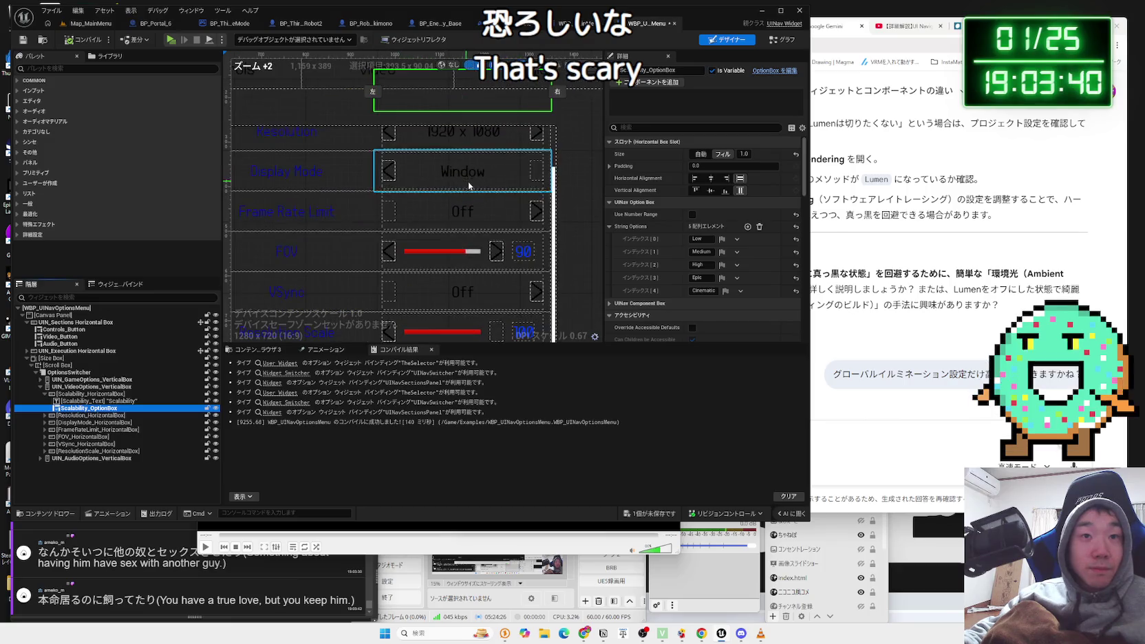
scroll(556, 227, "up", 2)
scroll(554, 216, "down", 4)
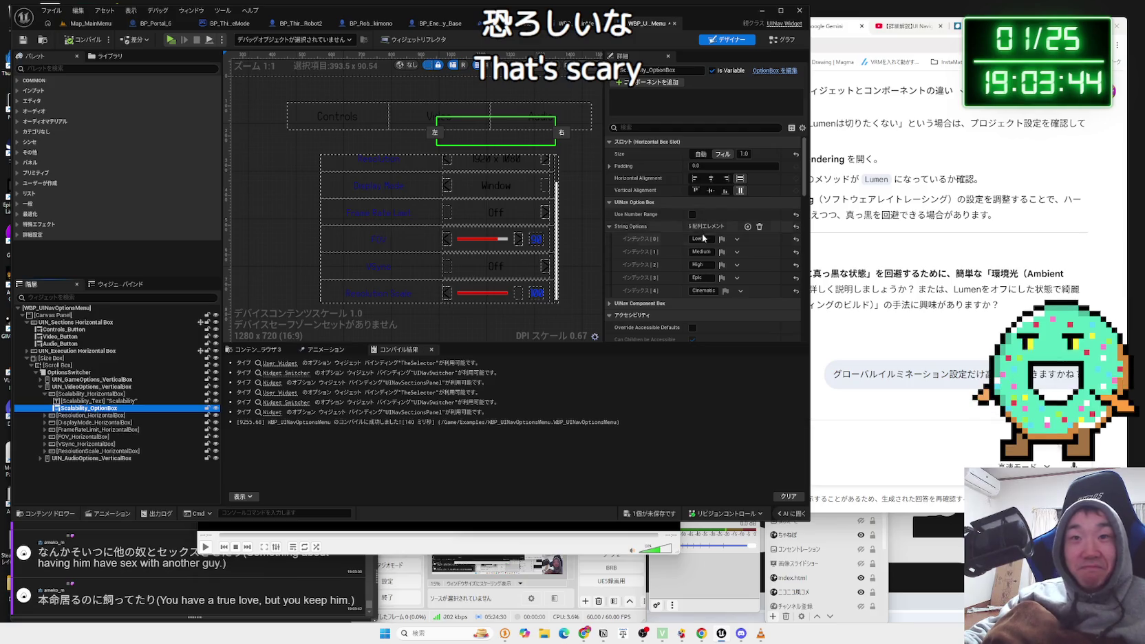
Delete the Low and Medium string options and save the widget.
left_click(737, 239)
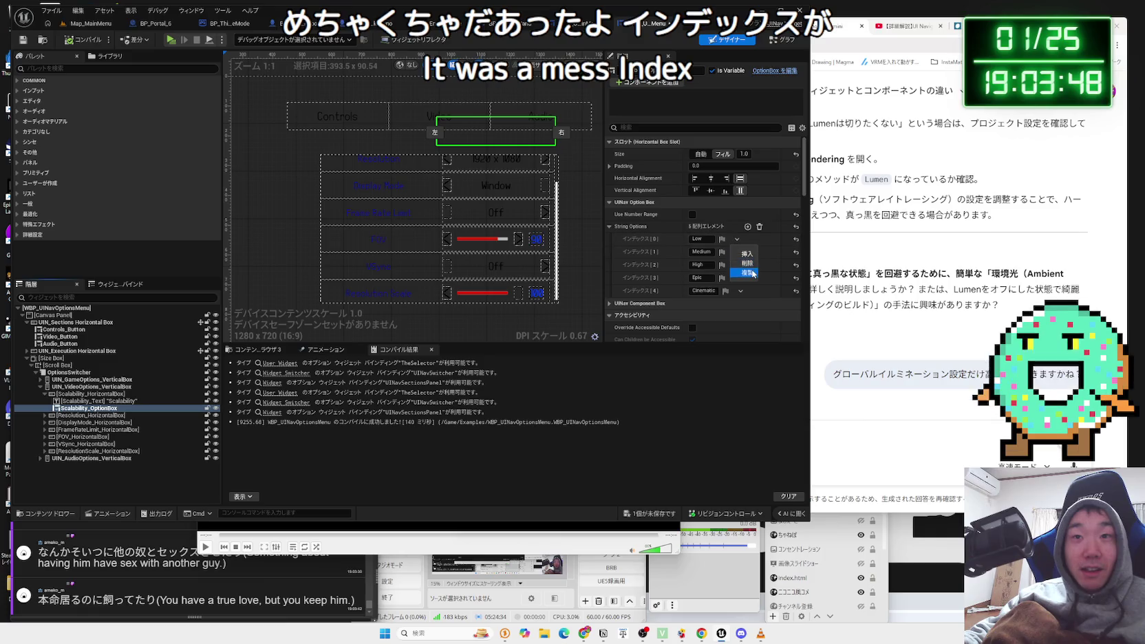
left_click(749, 263)
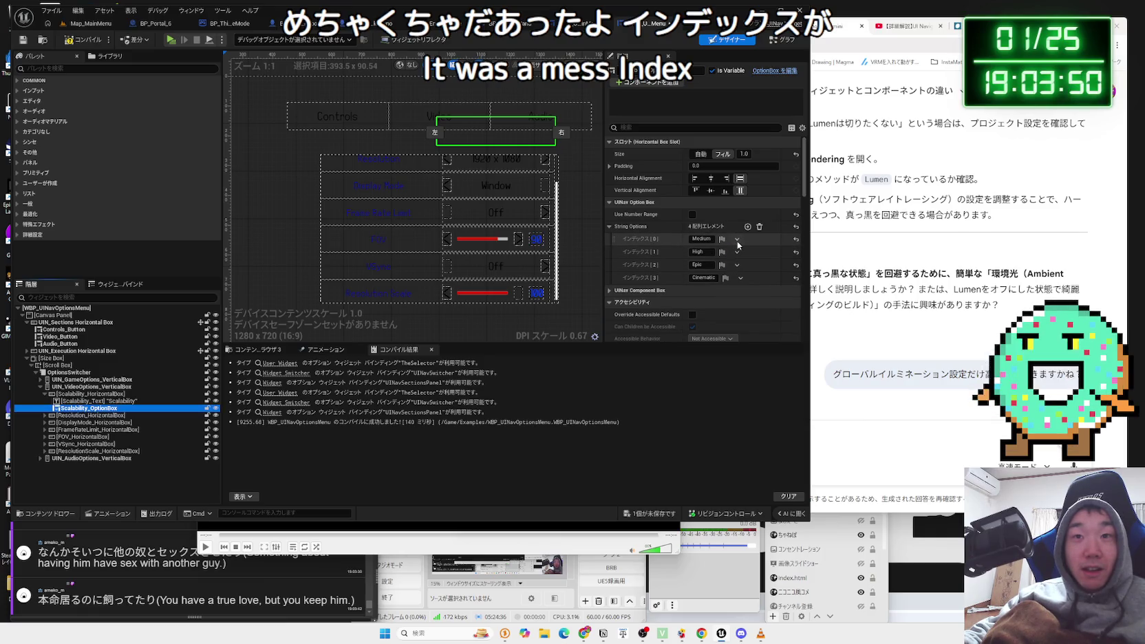
left_click(748, 265)
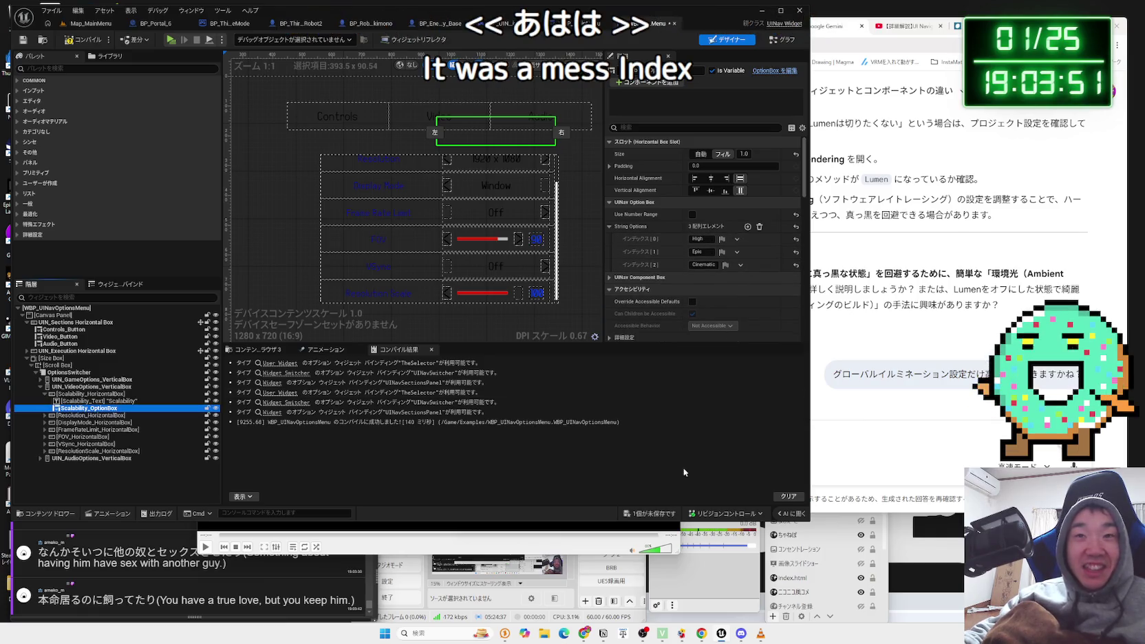
left_click(650, 515)
left_click(632, 418)
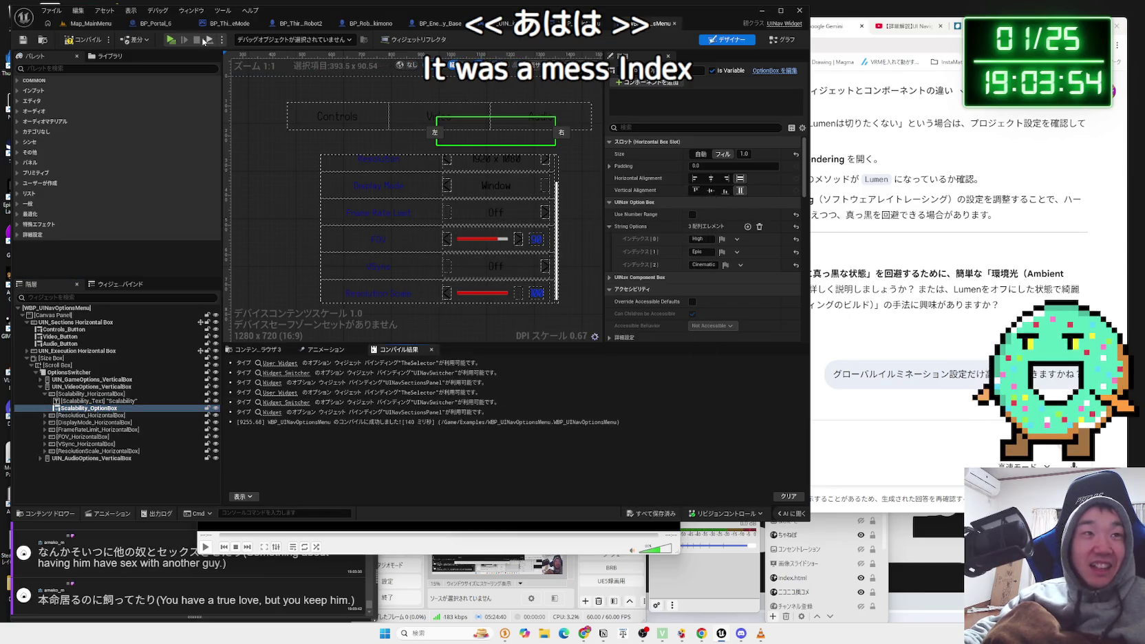
Play the Map_MainMenu level and open the game's Video options page.
left_click(88, 22)
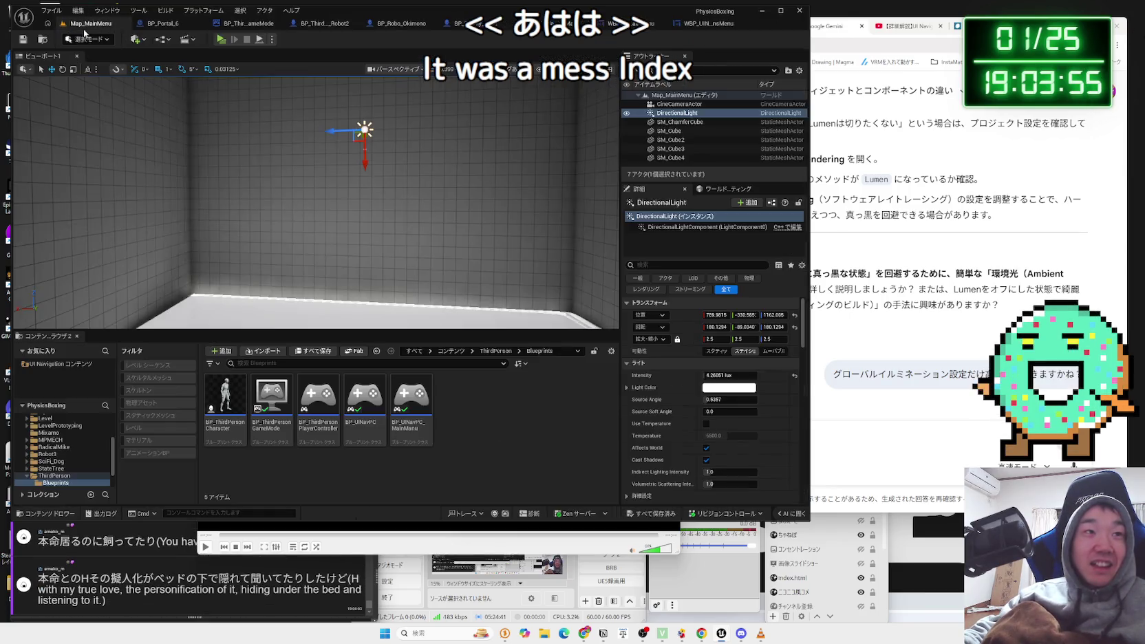
left_click(222, 45)
left_click(291, 355)
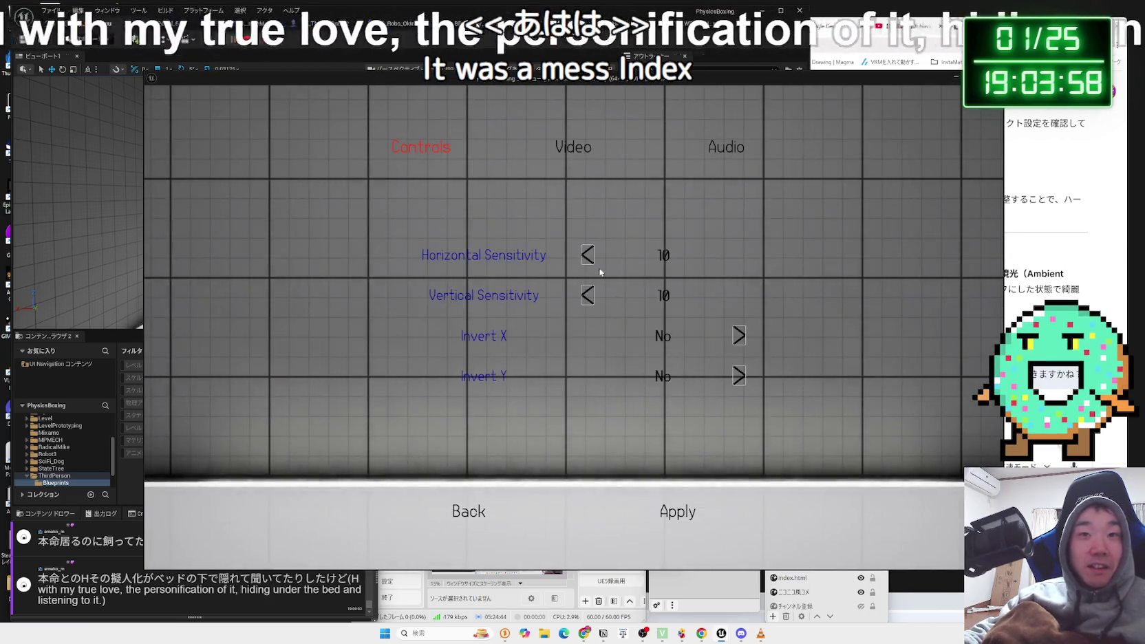
left_click(586, 163)
Cycle Scalability through Epic, High and Cinematic, then exit without keeping changes and stop play.
left_click(585, 224)
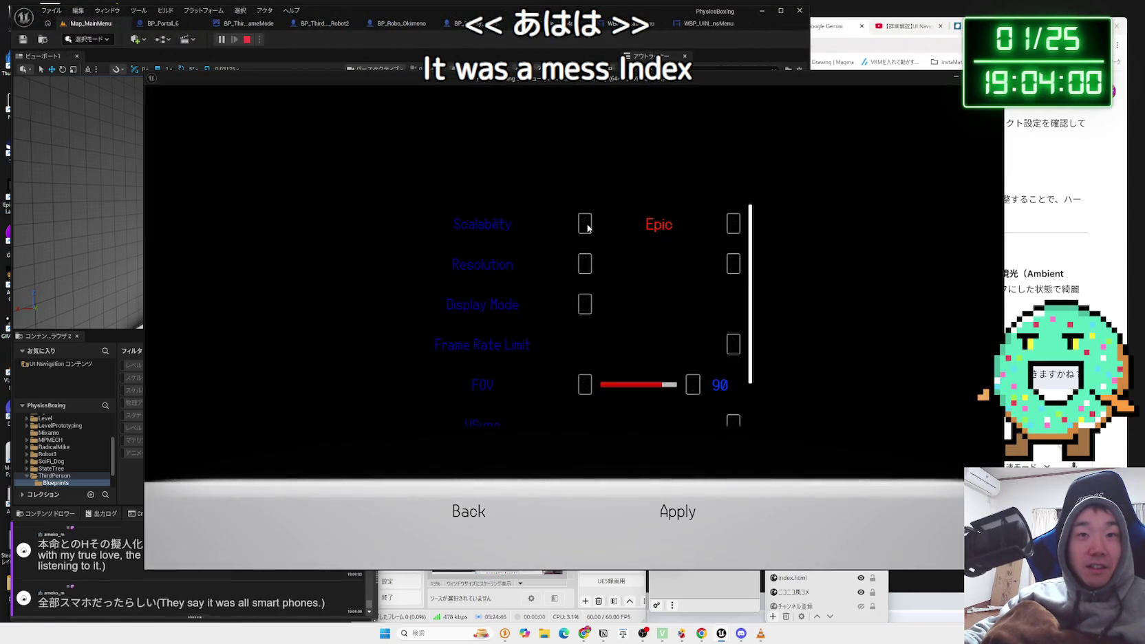
left_click(585, 226)
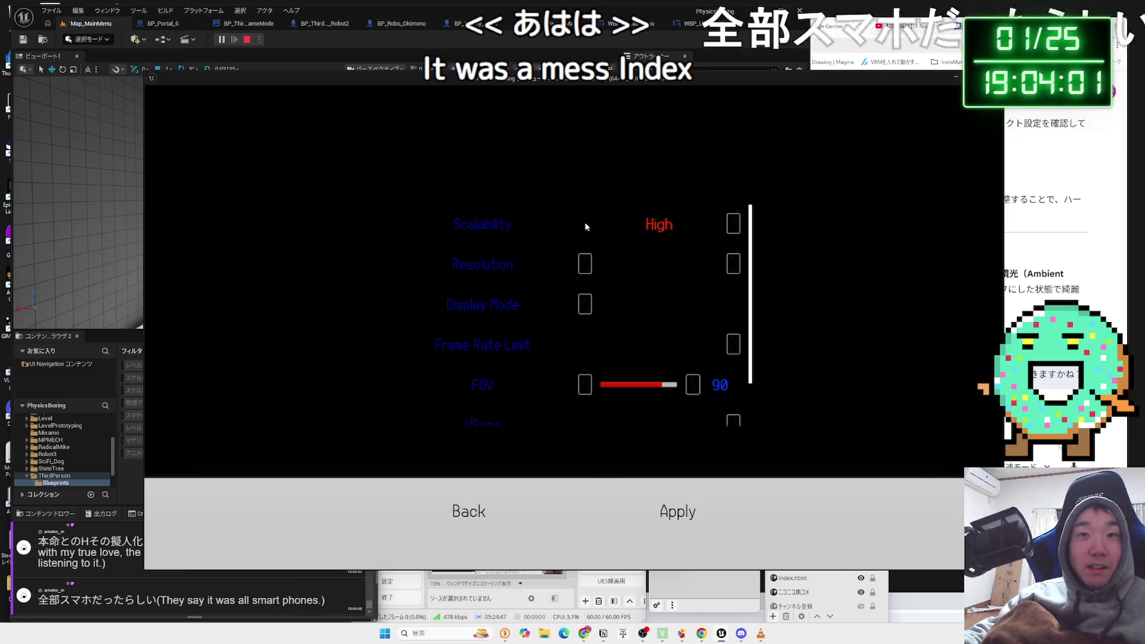
left_click(733, 226)
left_click(733, 225)
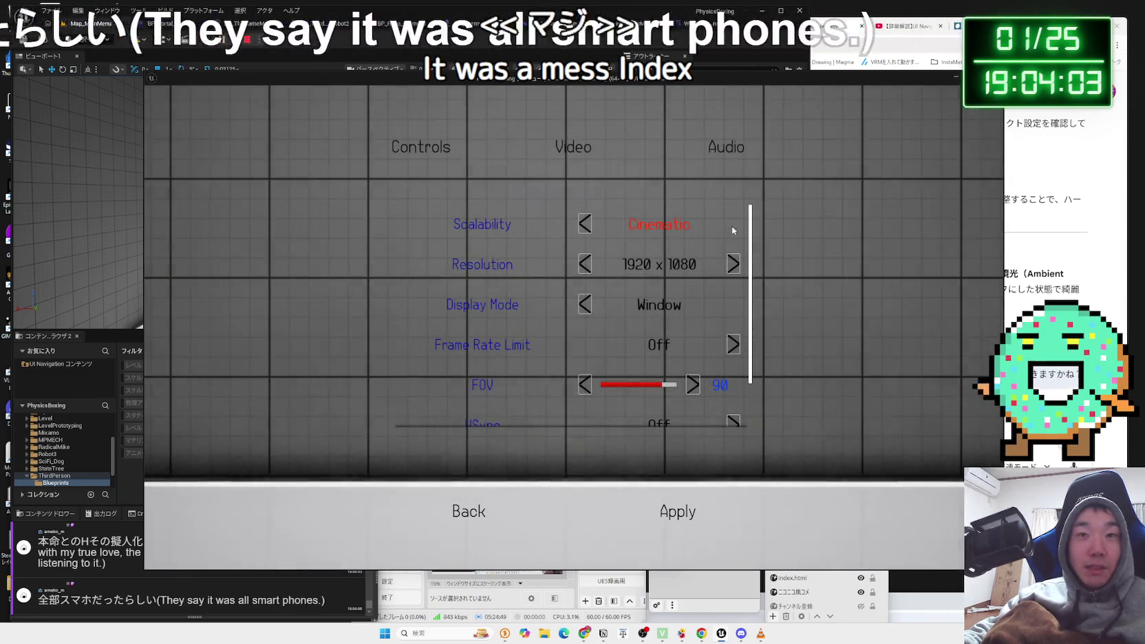
left_click(586, 225)
left_click(478, 521)
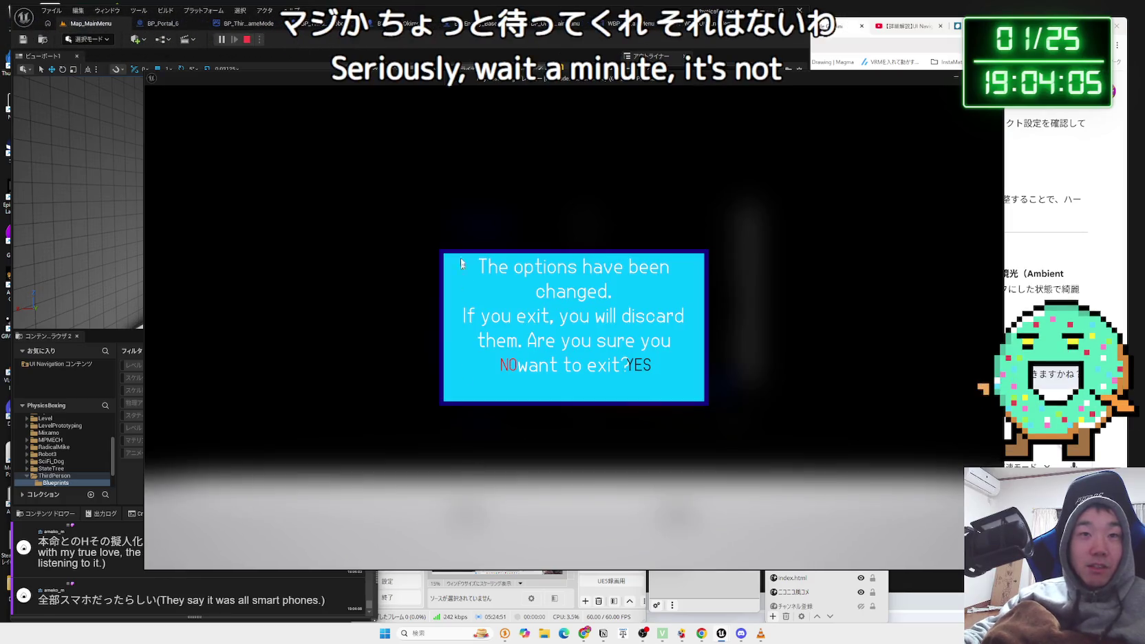
left_click(665, 365)
key("Escape")
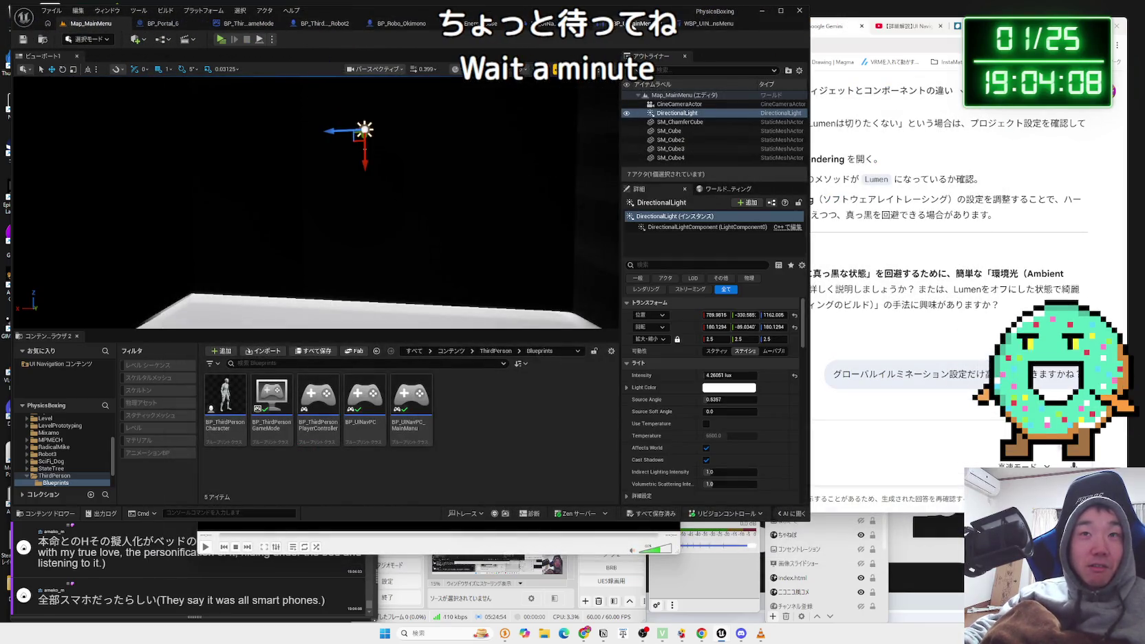
Undo to restore Low and Medium in the Scalability options, then save the widget.
left_click(697, 24)
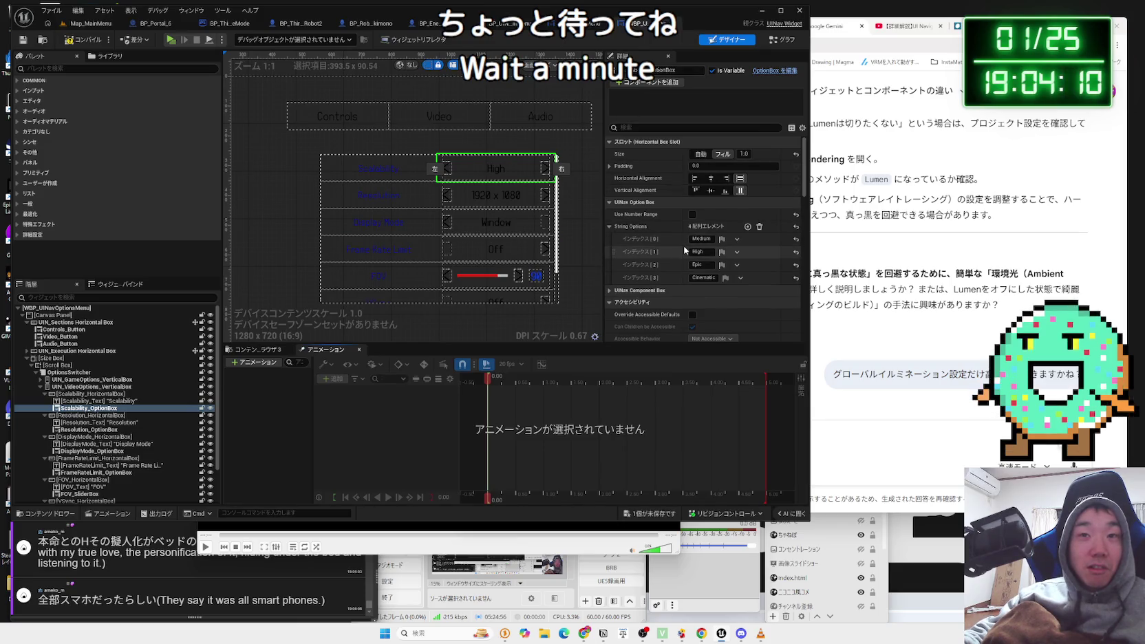
key("ctrl+z")
left_click(654, 514)
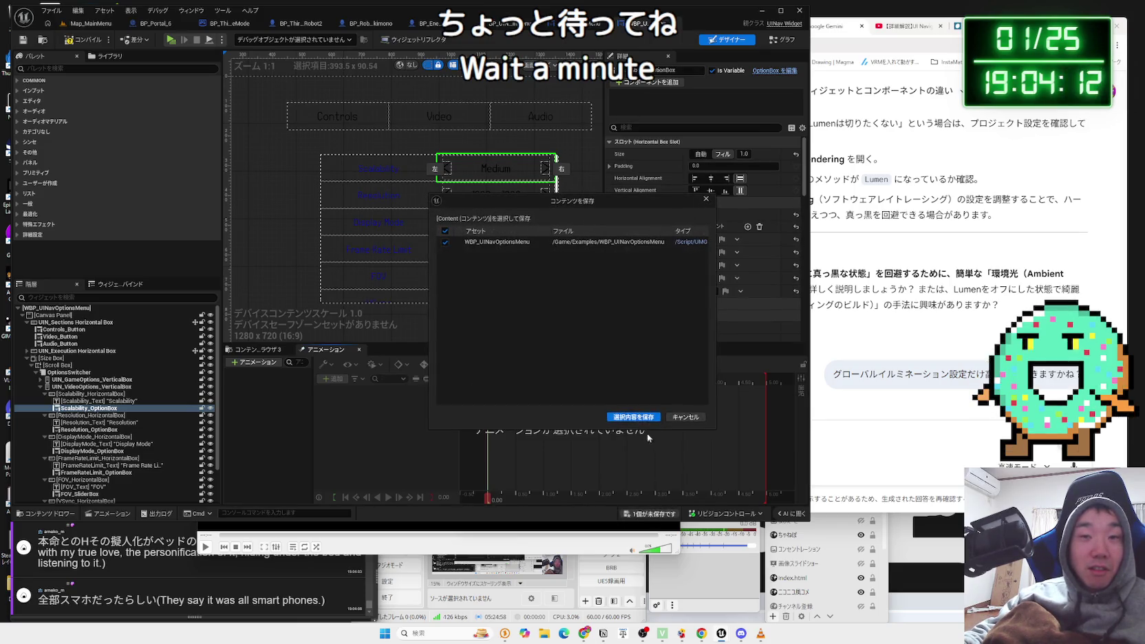
left_click(643, 419)
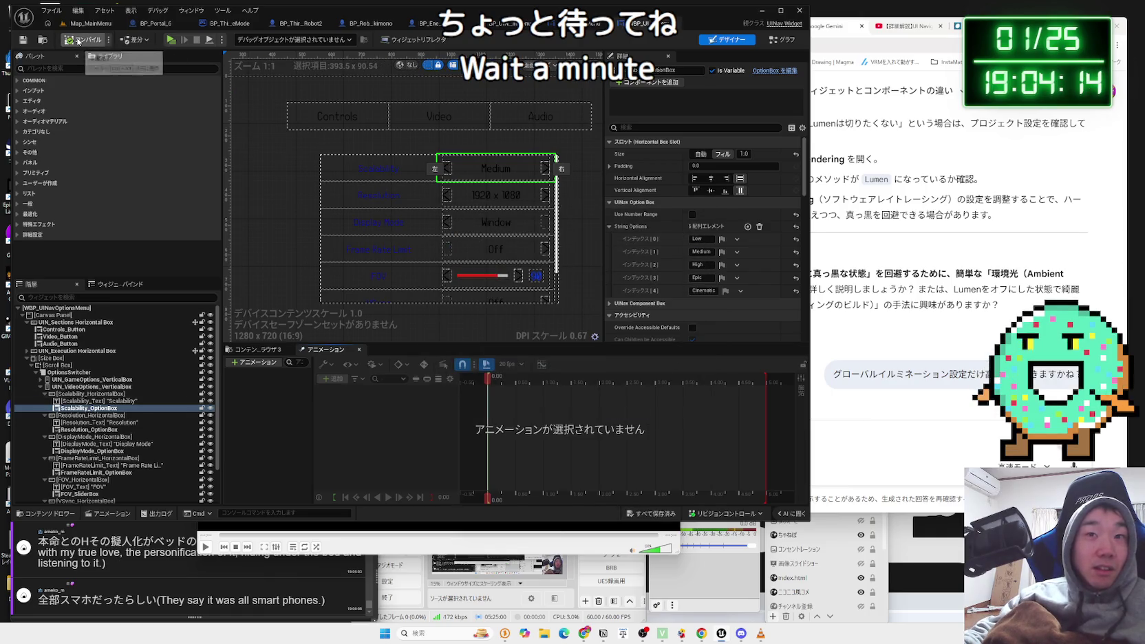
Bring the OneComme comment window forward, then the browser showing the X post.
left_click(120, 556)
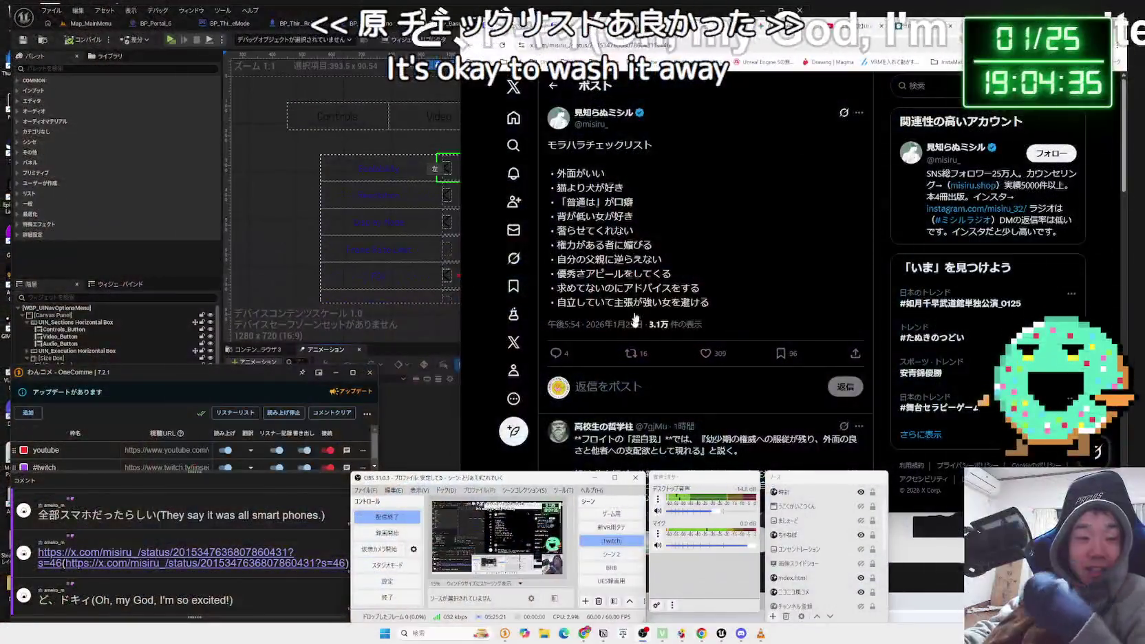
left_click(654, 249)
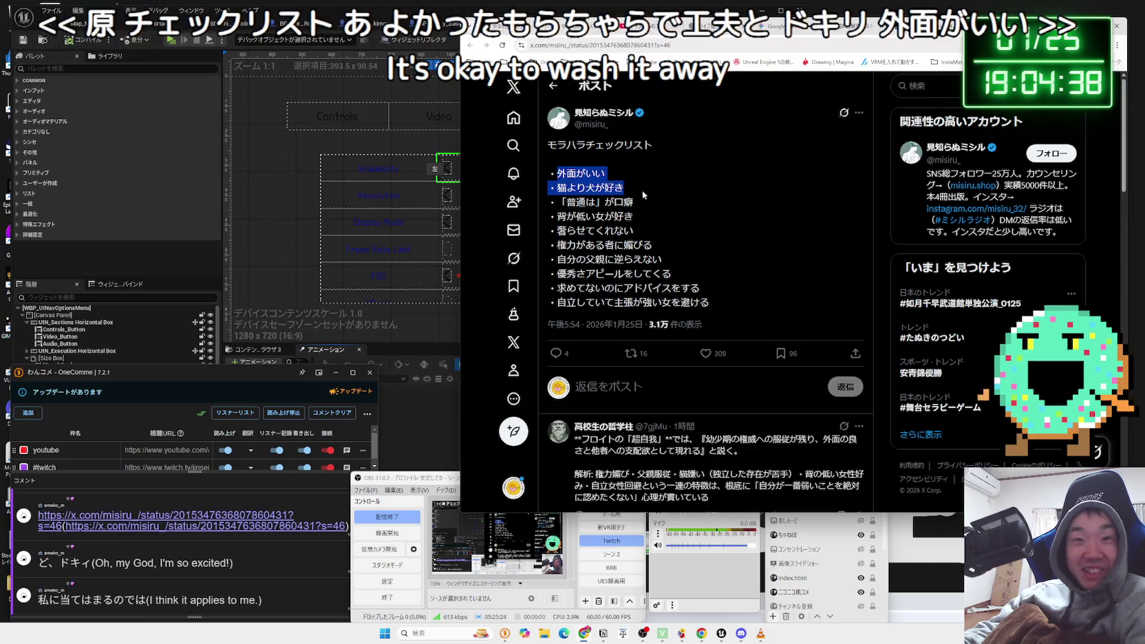
Highlight sections of the モラハラチェックリスト post while reading through it.
left_click_drag(642, 190, 561, 169)
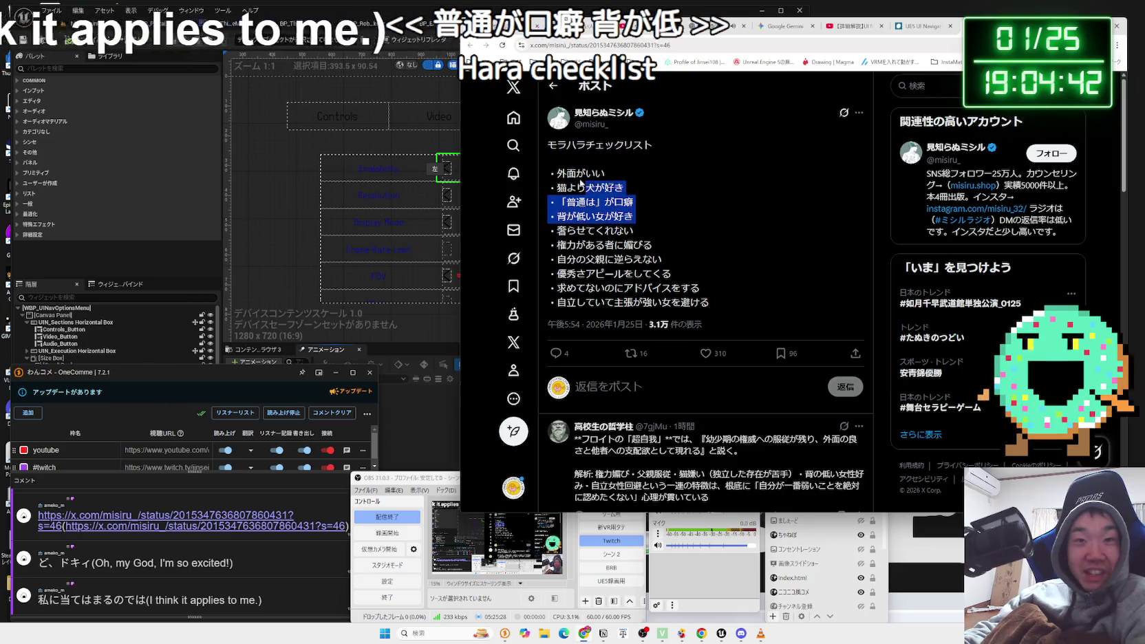
left_click(648, 235)
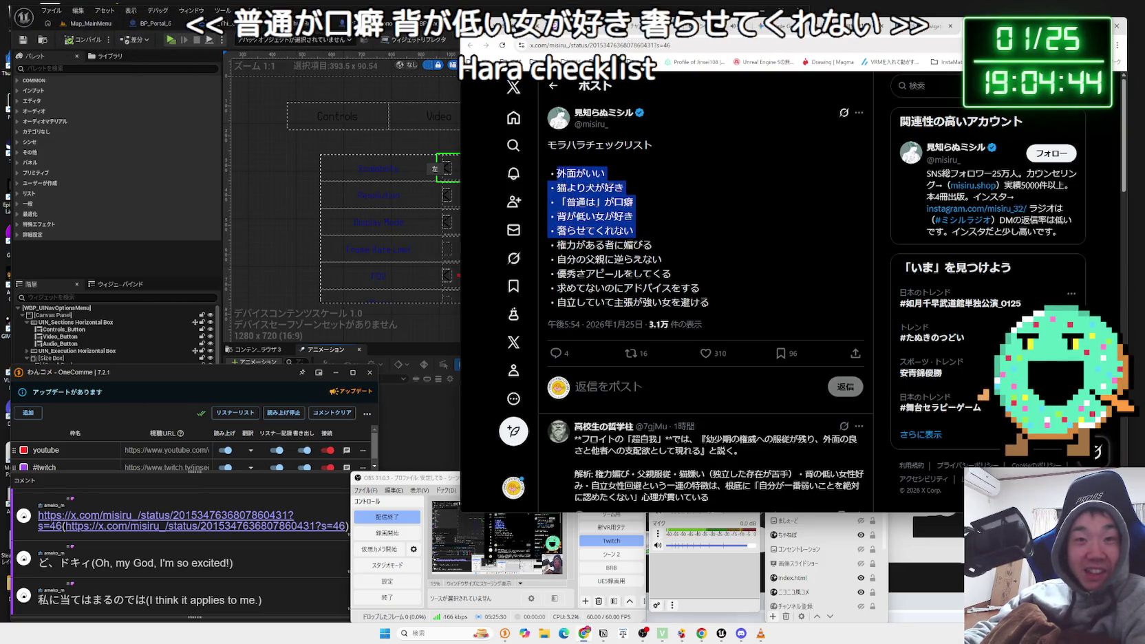
mouse_move(550, 171)
left_mouse_down()
mouse_move(630, 203)
mouse_move(664, 265)
left_mouse_up()
left_click(665, 262)
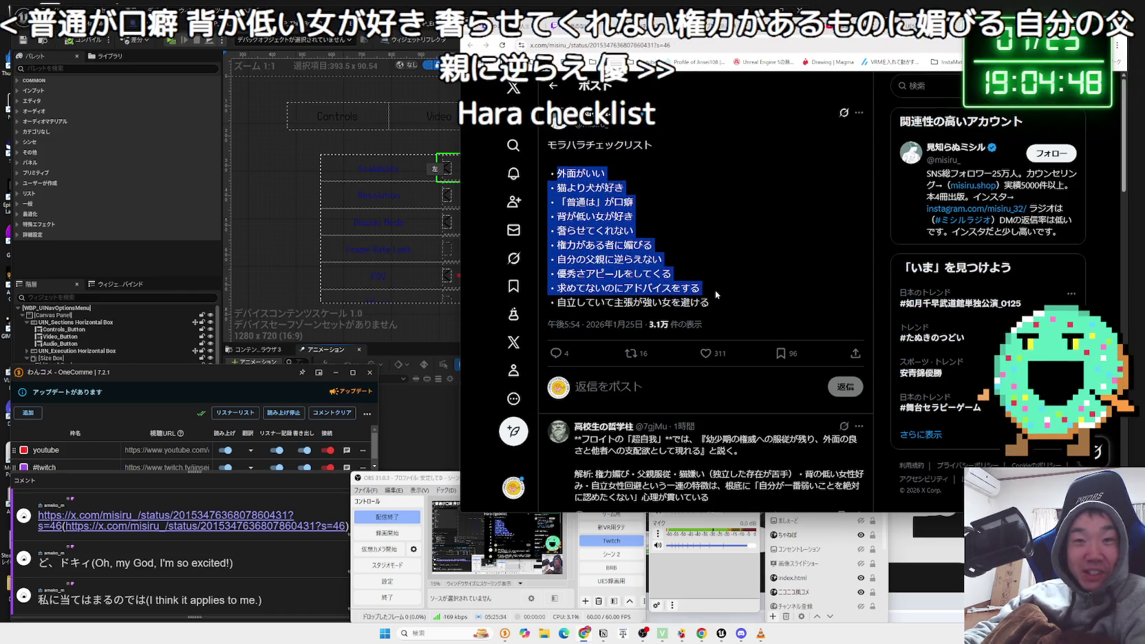
left_click_drag(550, 170, 702, 288)
mouse_move(550, 170)
left_mouse_down()
mouse_move(709, 303)
mouse_move(619, 282)
mouse_move(565, 174)
mouse_move(660, 269)
mouse_move(565, 174)
mouse_move(640, 215)
mouse_move(550, 173)
mouse_move(709, 302)
mouse_move(551, 173)
left_mouse_up()
left_click(550, 173)
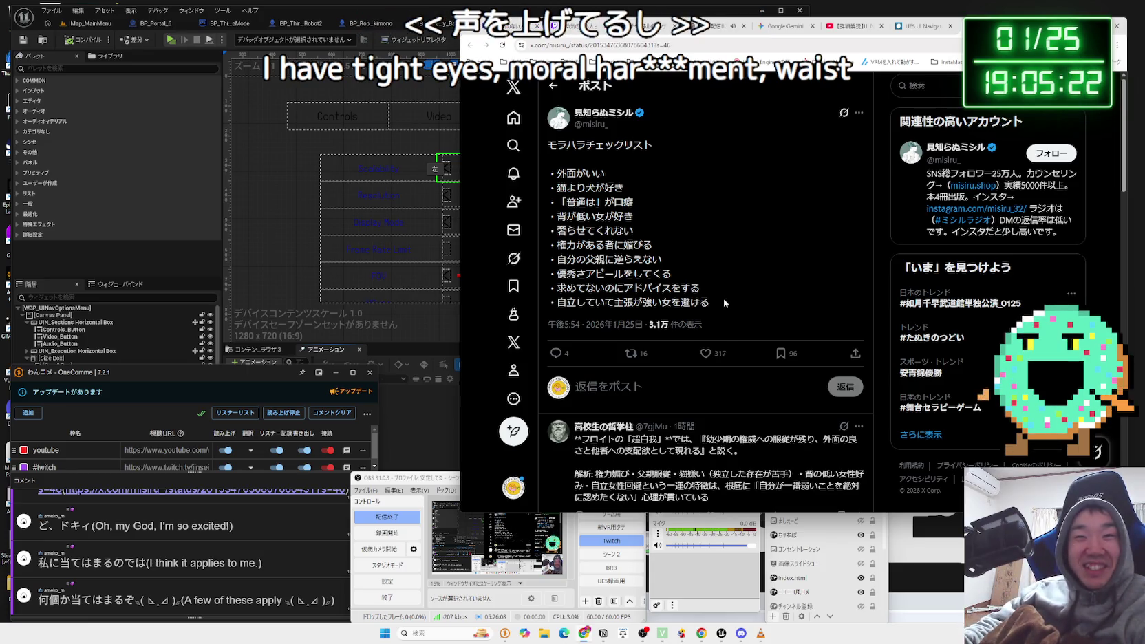
mouse_move(721, 304)
left_mouse_down()
mouse_move(606, 224)
mouse_move(554, 169)
left_mouse_up()
left_click(554, 171)
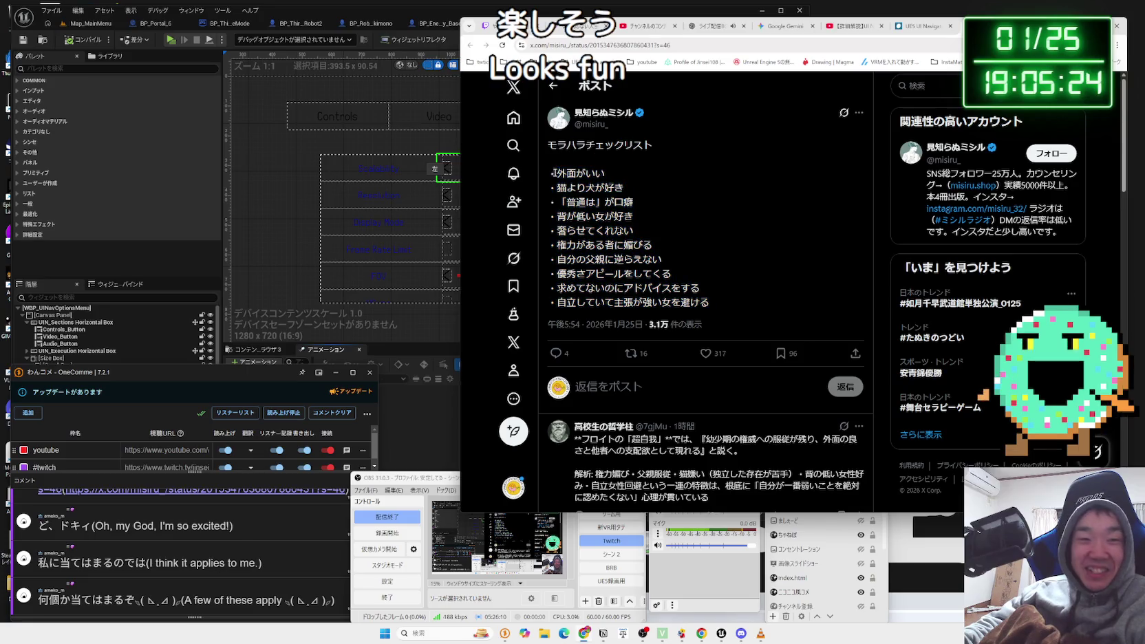
left_click_drag(719, 283, 688, 300)
left_click(677, 311)
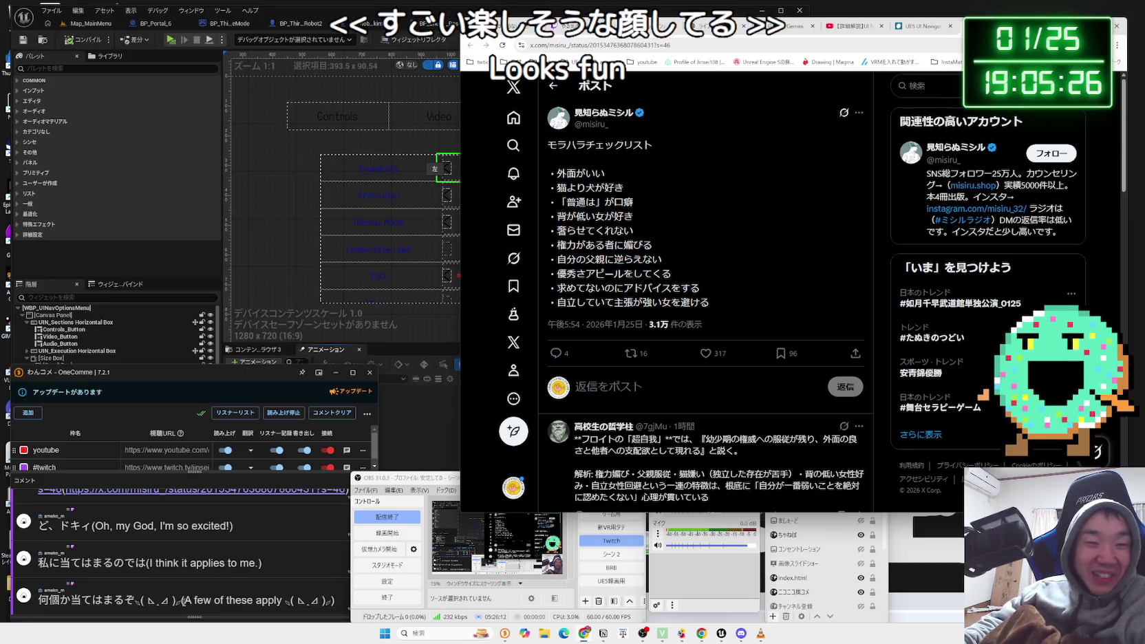
Highlight individual lines like 優秀さアピールをしてくる and 求めてないのにアドバイスをする.
left_click_drag(135, 600, 180, 600)
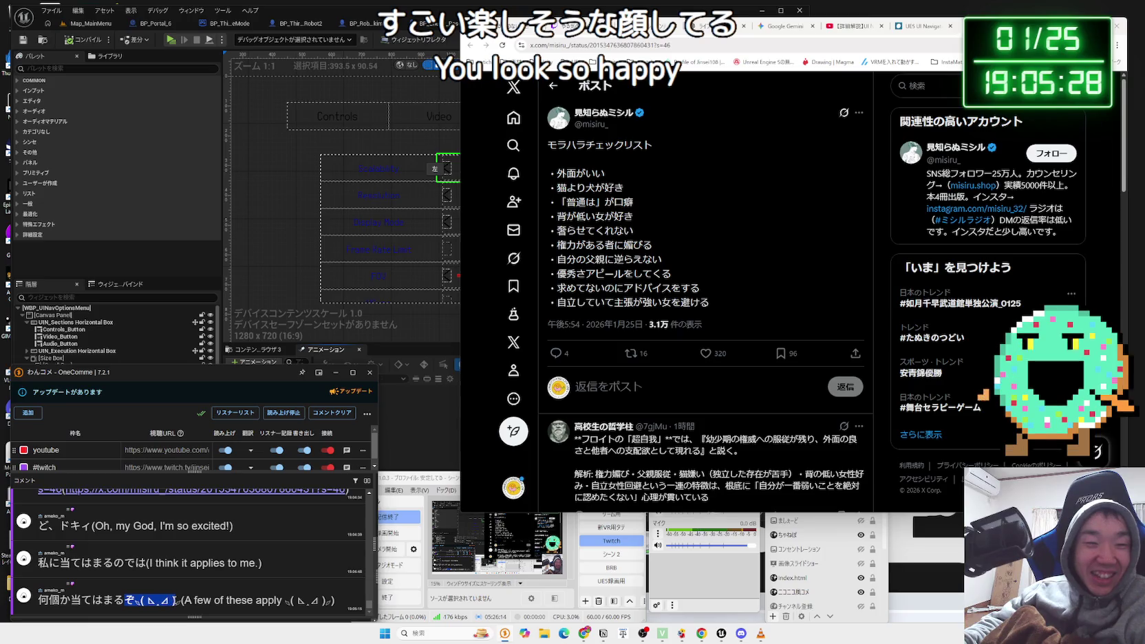
left_click(684, 228)
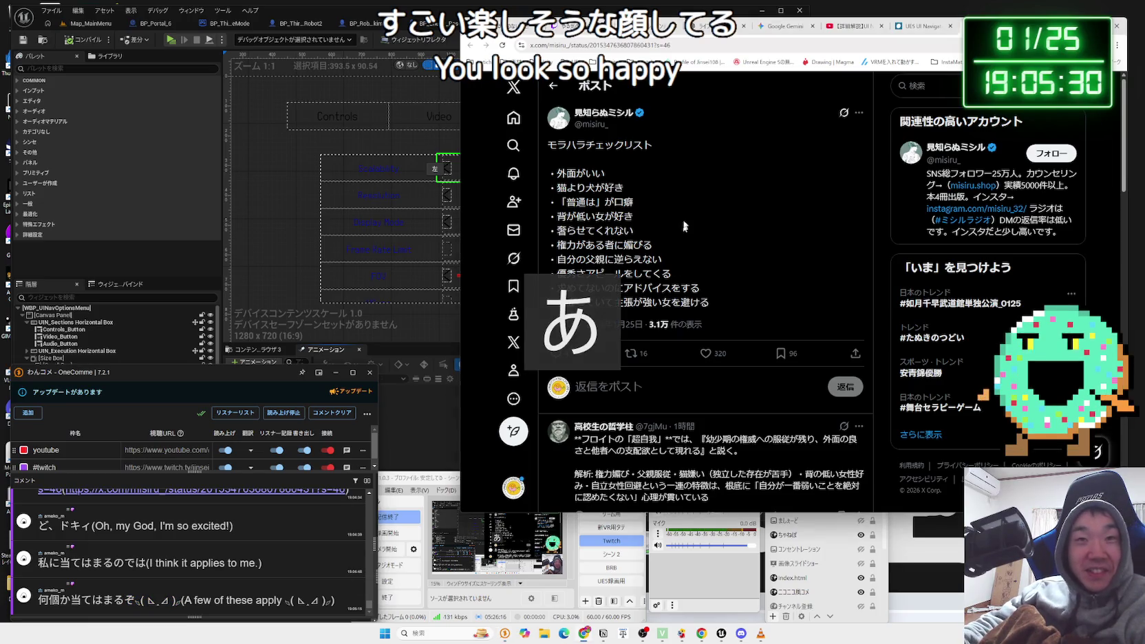
left_click_drag(684, 227, 697, 274)
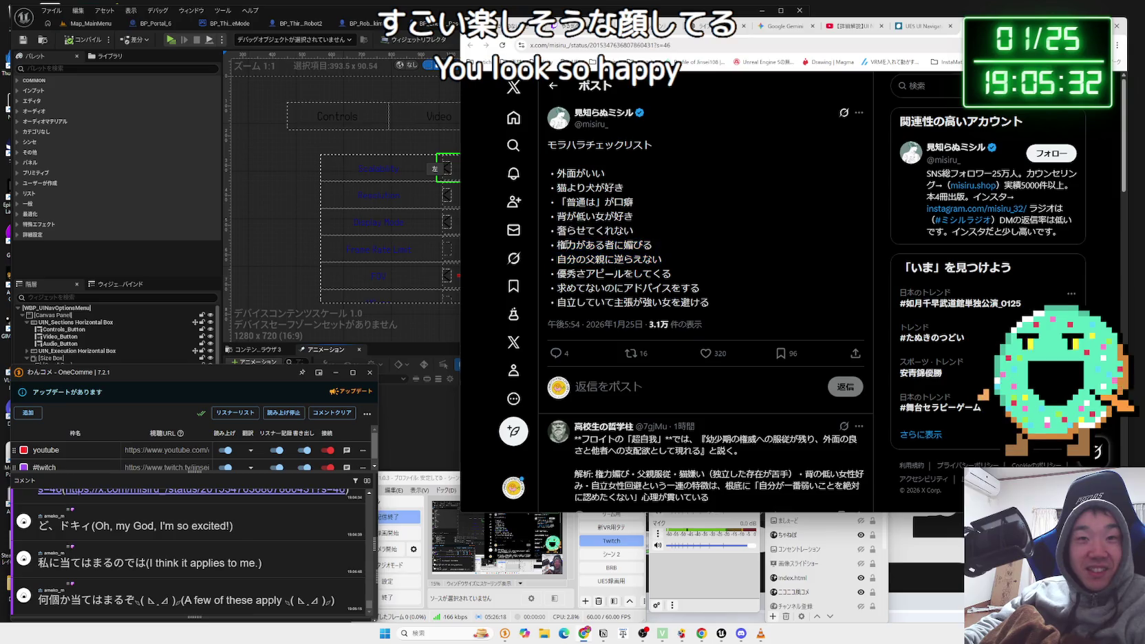
left_click(700, 279)
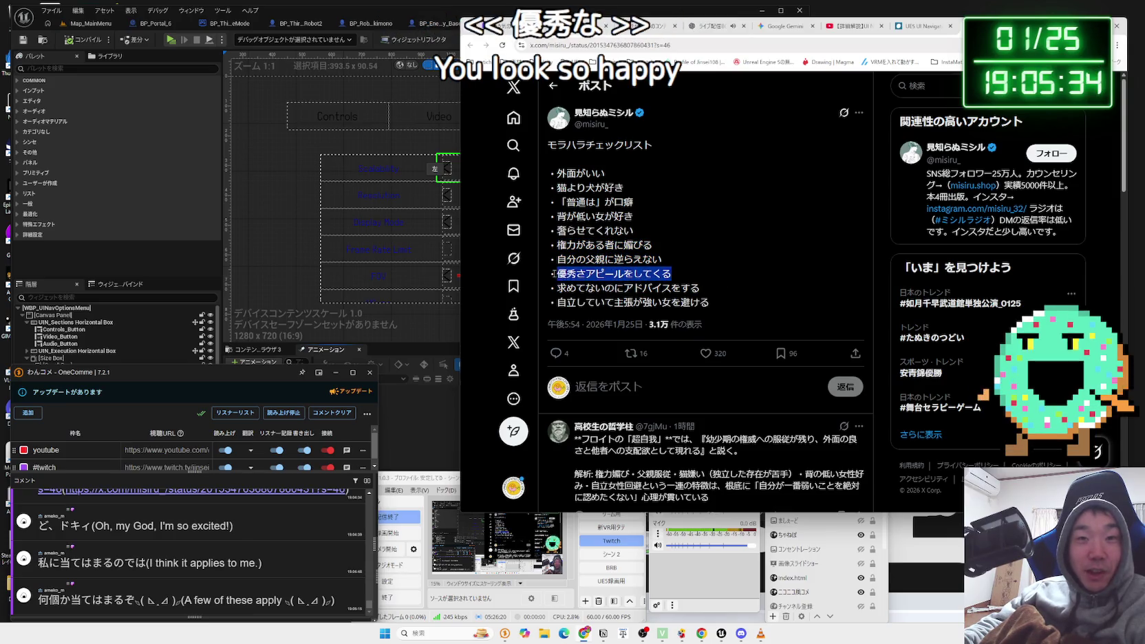
mouse_move(554, 273)
left_mouse_down()
mouse_move(691, 289)
mouse_move(655, 273)
left_mouse_up()
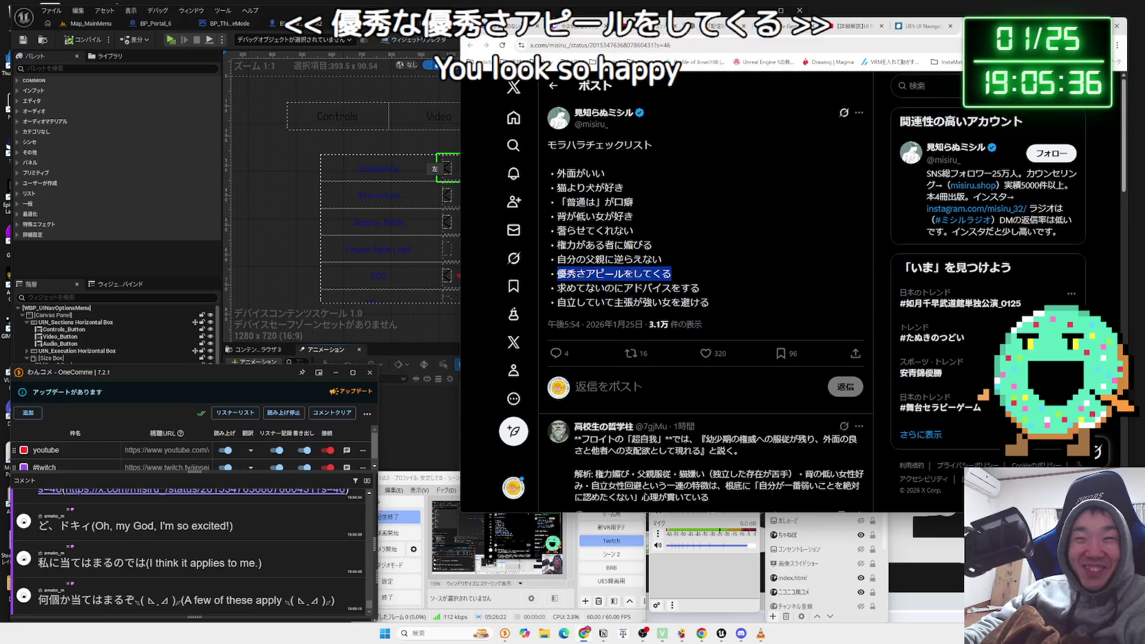
left_click_drag(556, 288, 706, 294)
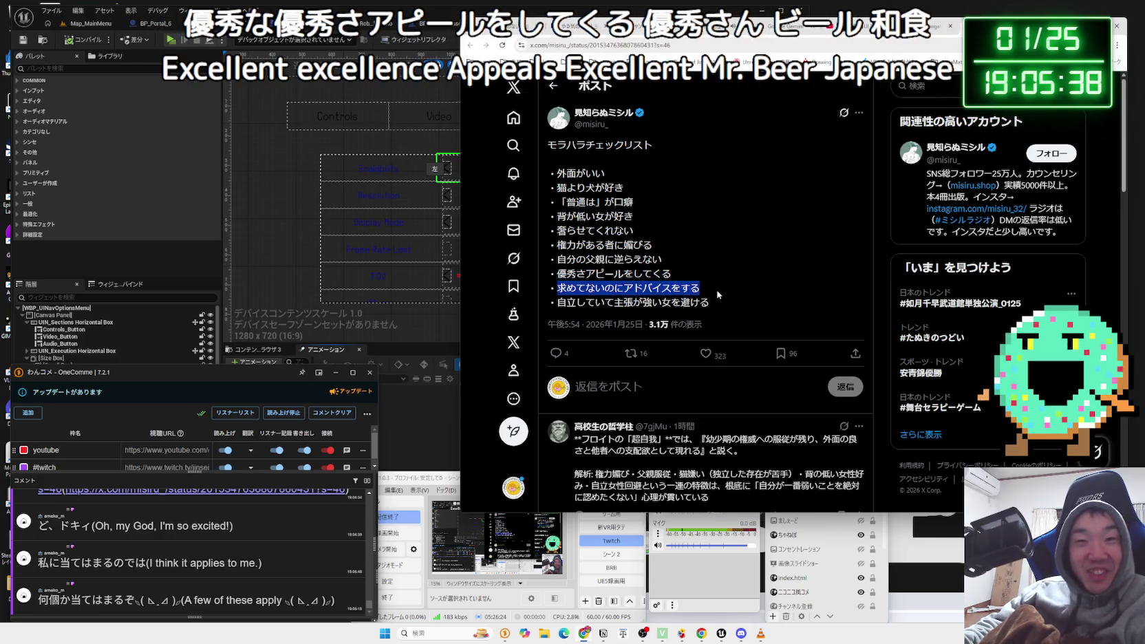
left_click_drag(558, 302, 586, 303)
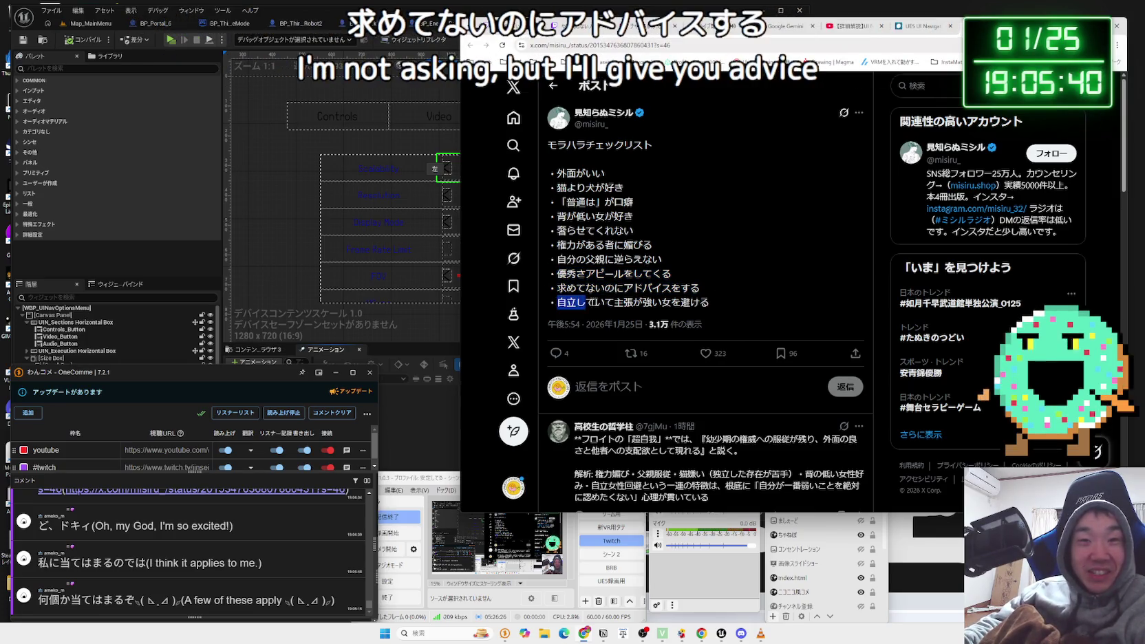
Select the whole checklist, translate it with the DeepL shortcut, and dismiss the popup.
mouse_move(576, 223)
left_mouse_down()
mouse_move(550, 171)
mouse_move(695, 289)
mouse_move(740, 301)
mouse_move(716, 303)
mouse_move(556, 187)
left_mouse_up()
key("ctrl+c")
key("ctrl+c")
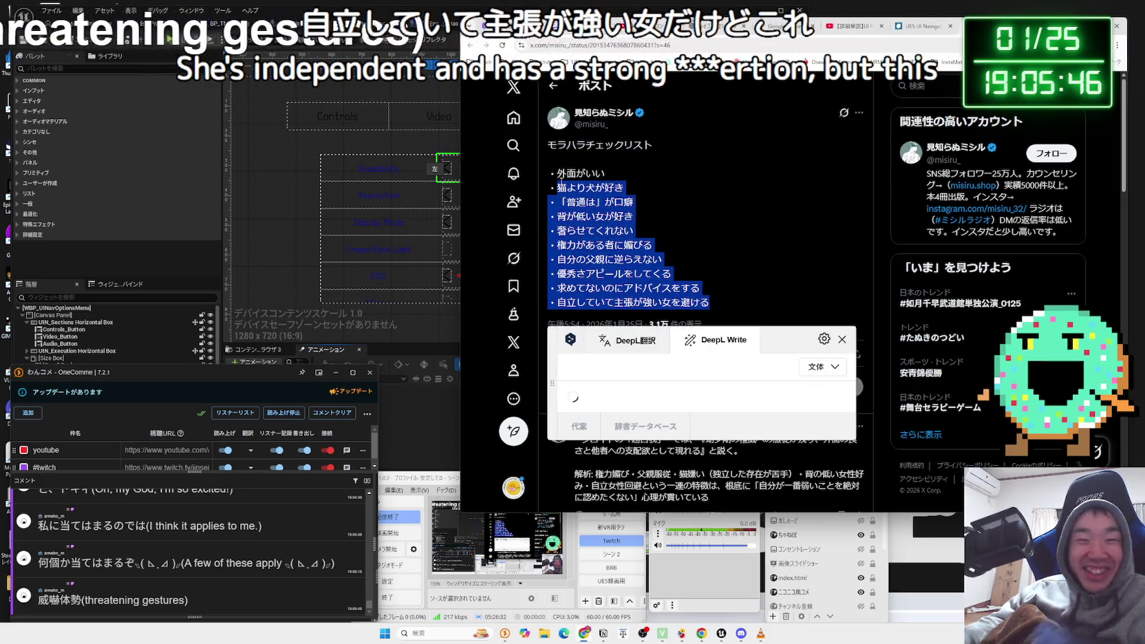
key("Escape")
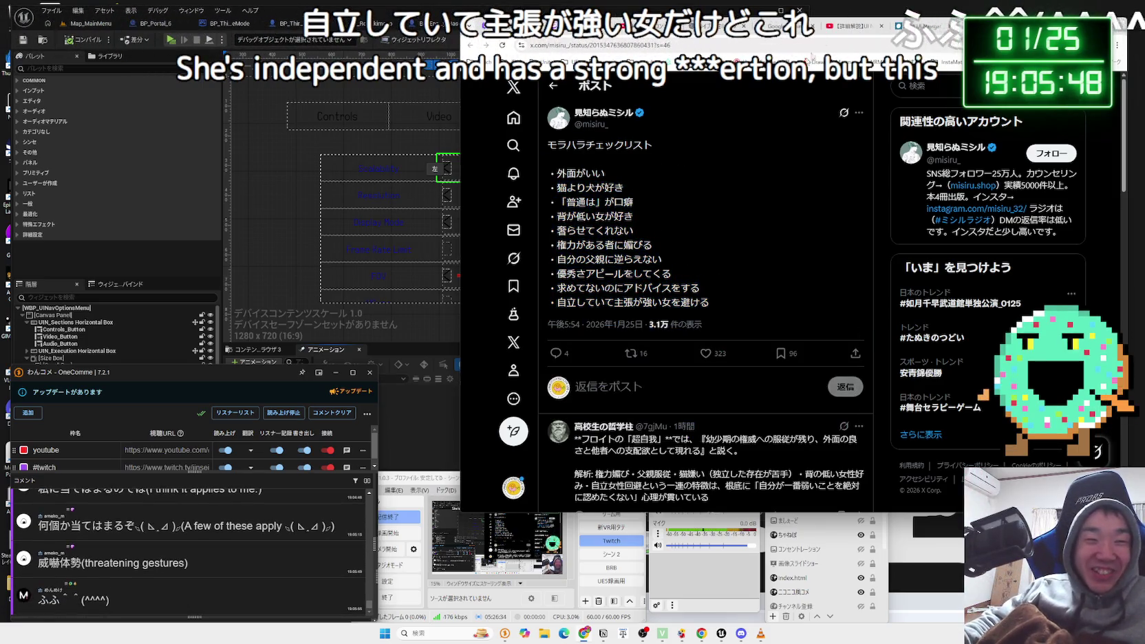
Search Google for アリクイ 威嚇 in a new tab.
key("ctrl+t")
type("アリクイ")
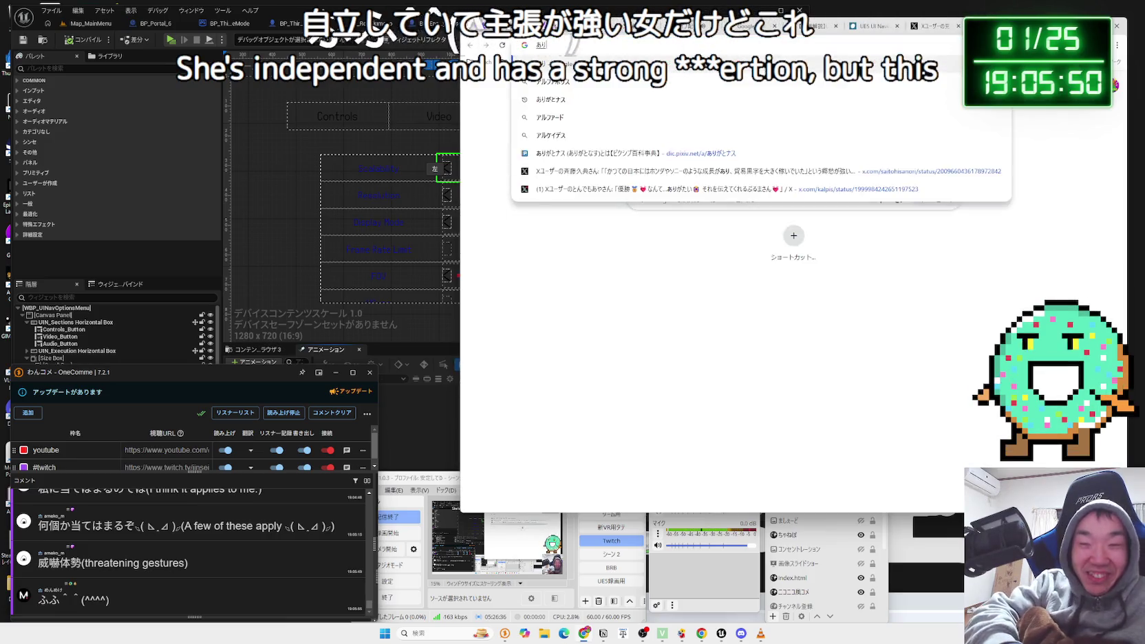
type(" 威嚇")
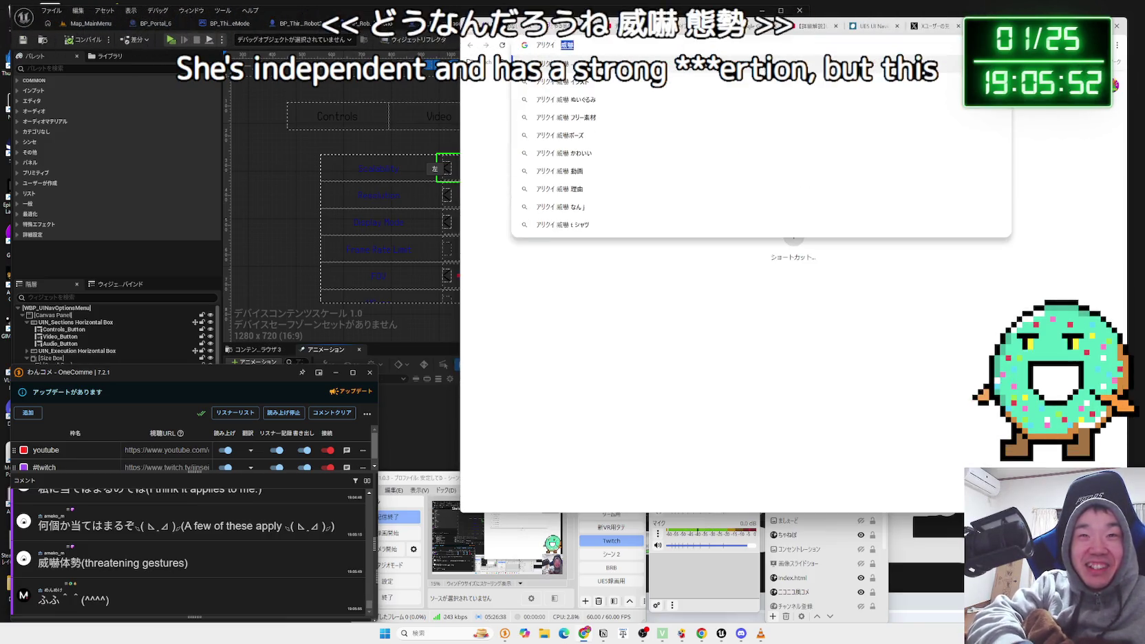
key("Return")
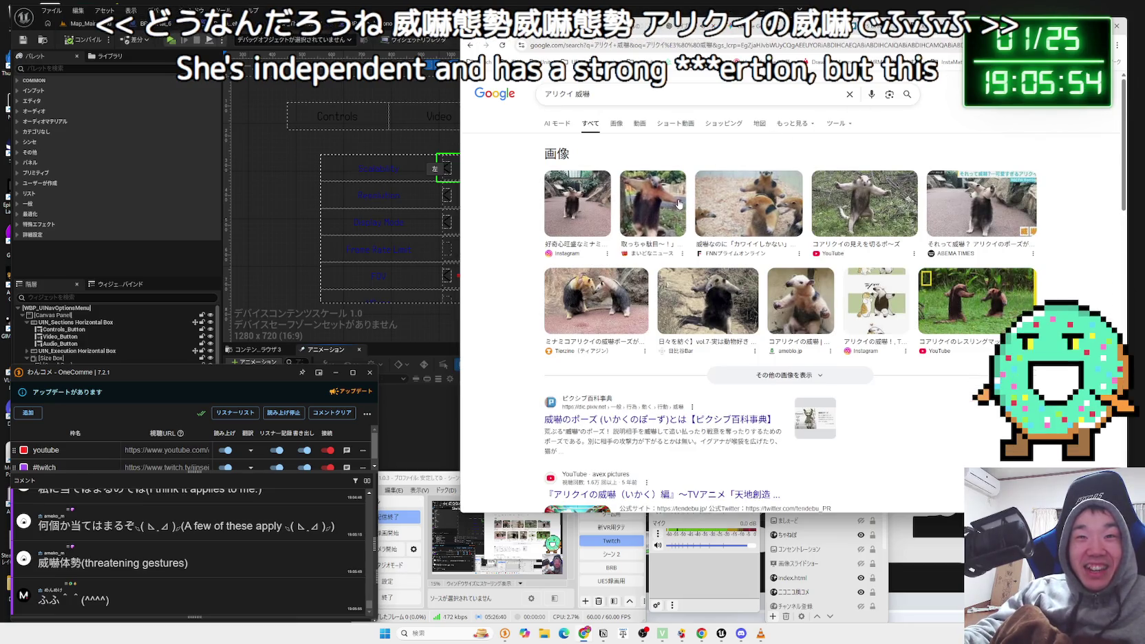
Preview several anteater threat-pose images, including the 日比谷Bar one, then return to the X post.
left_click(679, 204)
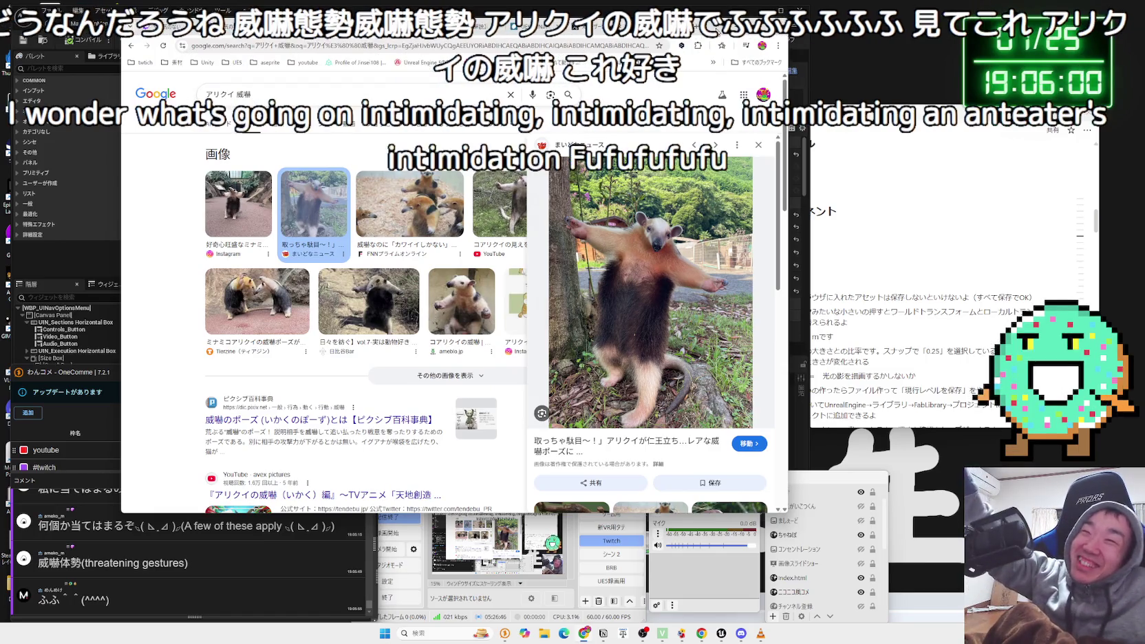
left_click(409, 213)
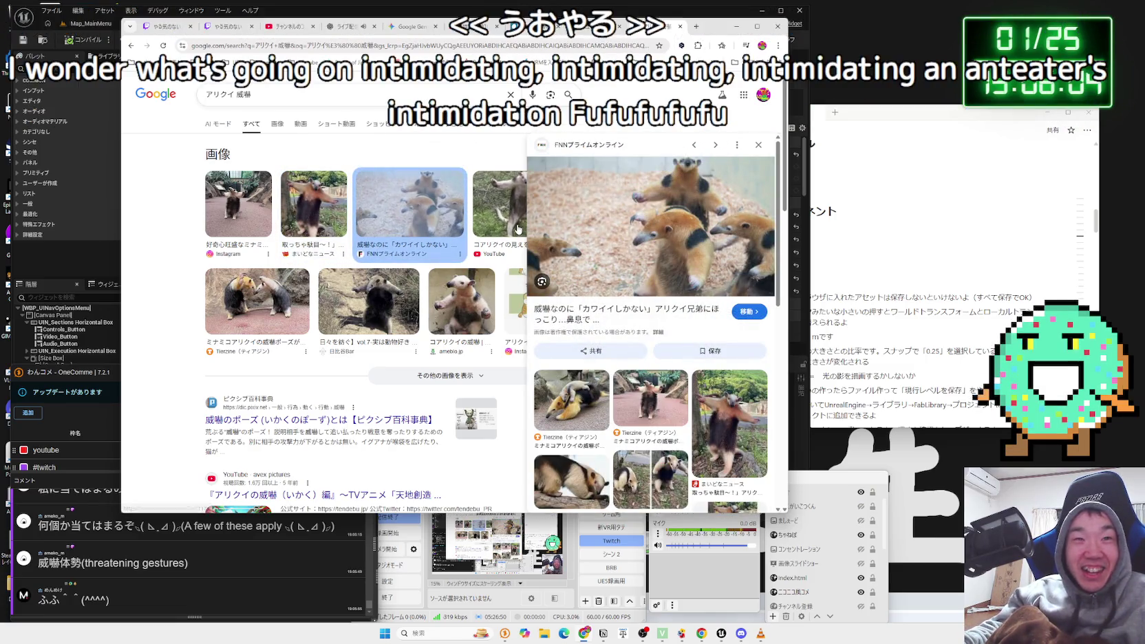
left_click(518, 229)
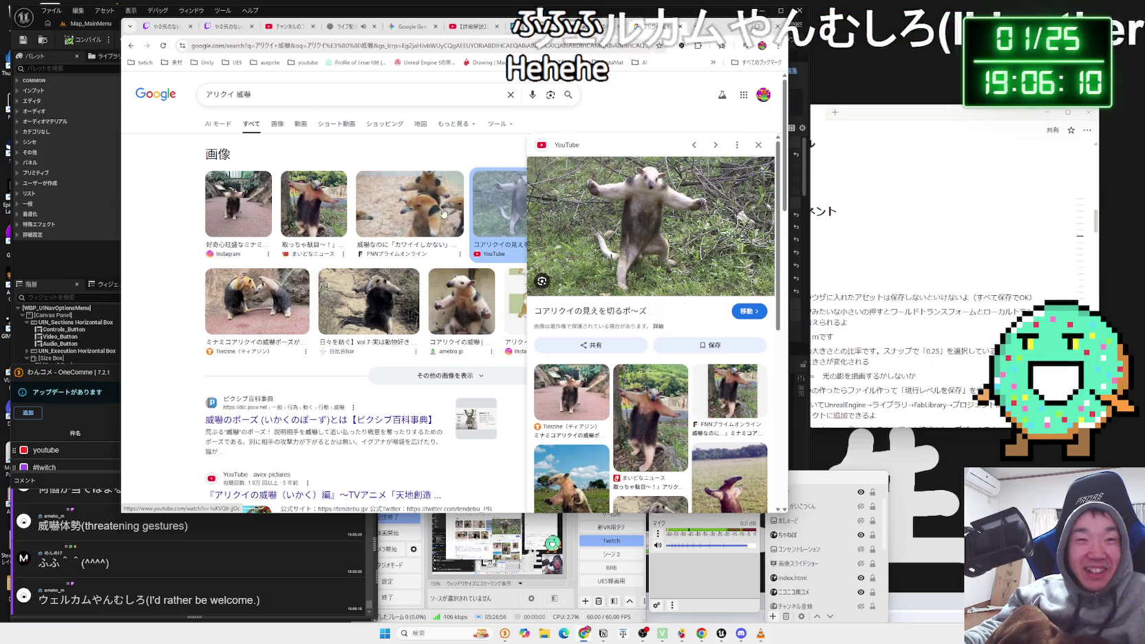
left_click(409, 206)
left_click(307, 215)
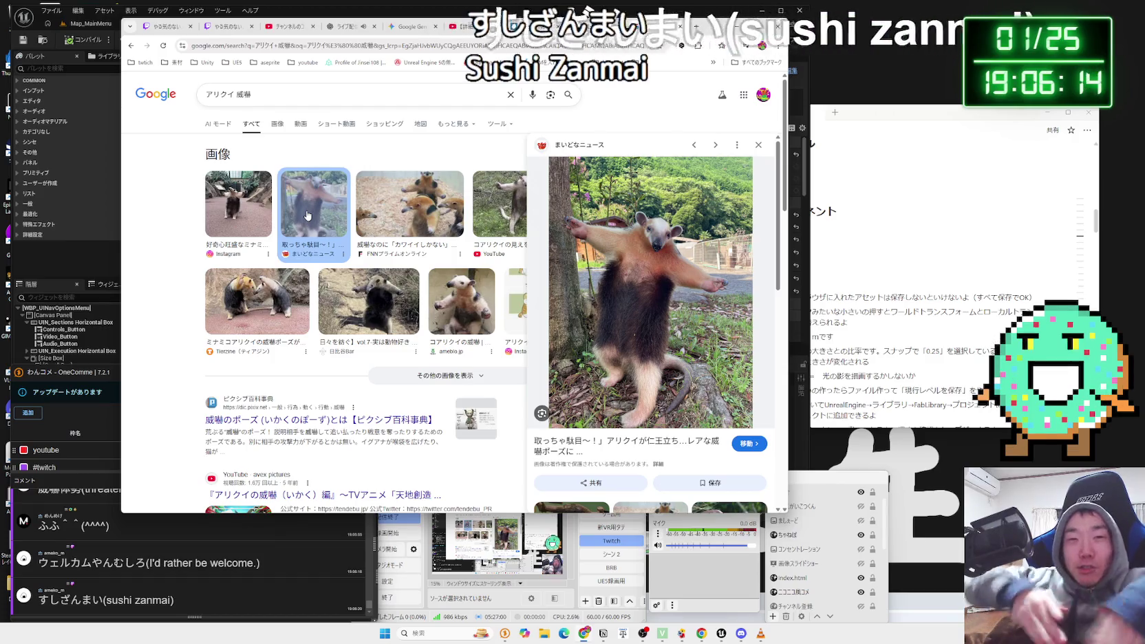
left_click(353, 281)
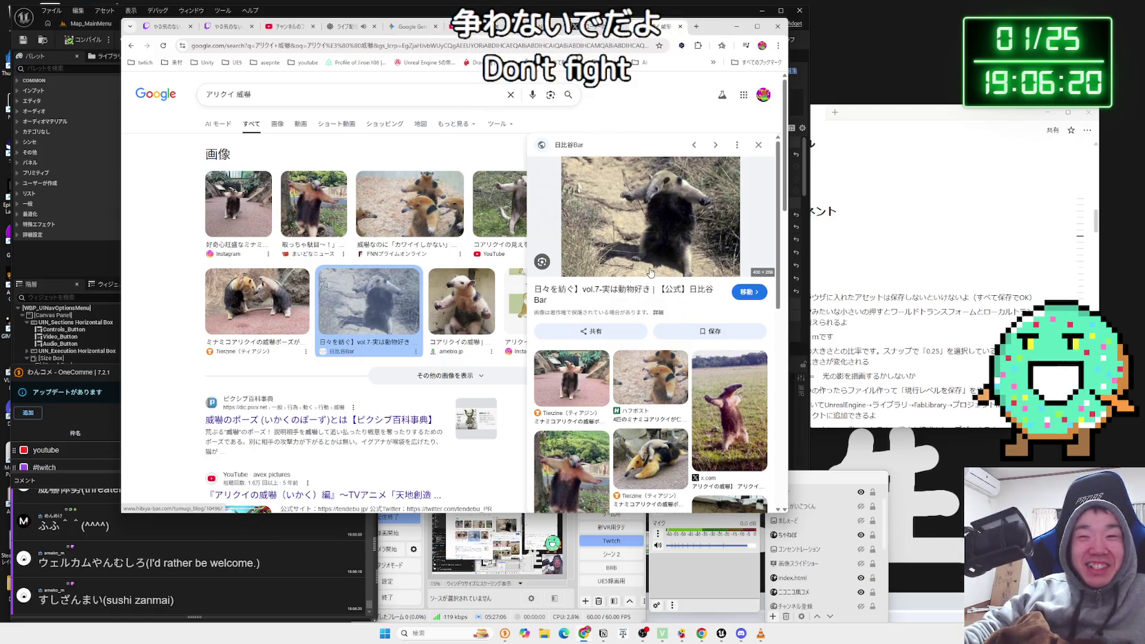
left_click(729, 411)
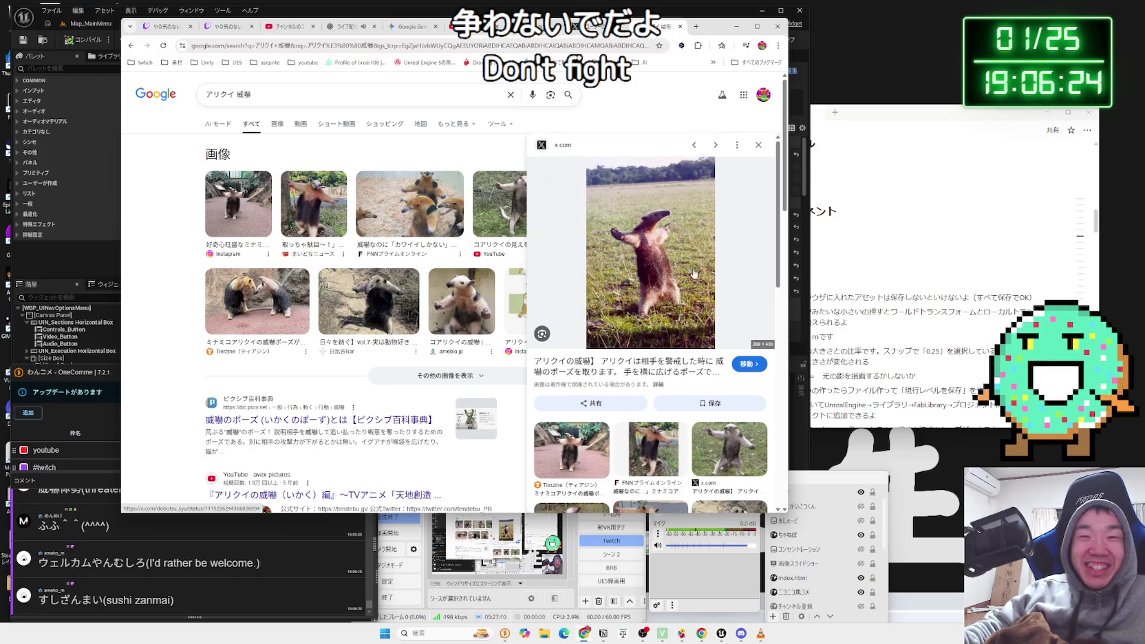
scroll(694, 273, "down", 4)
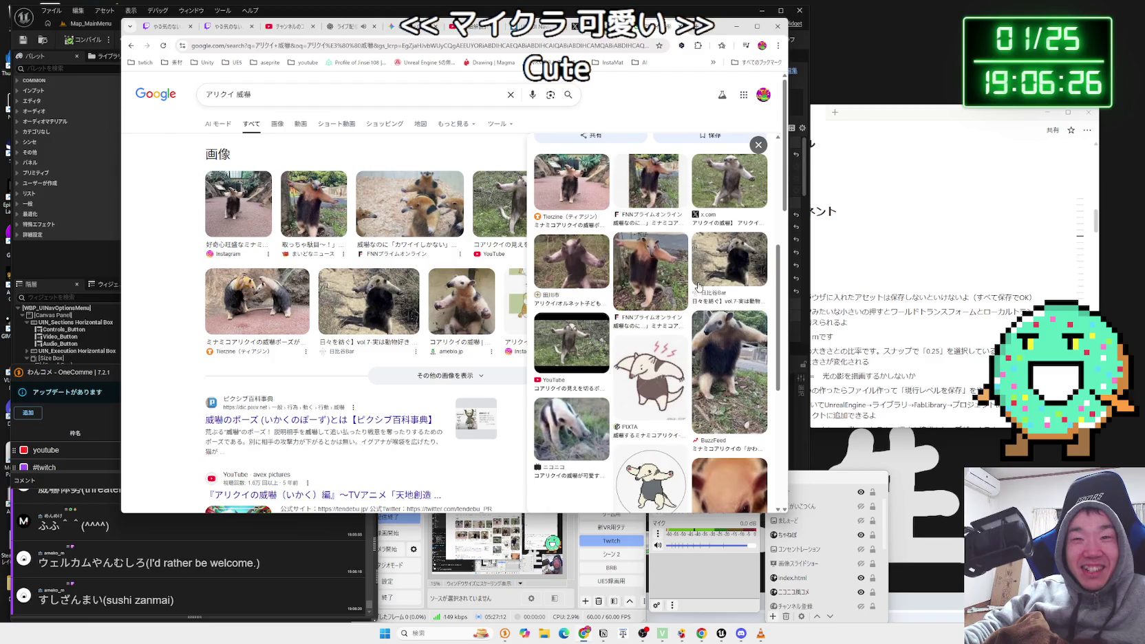
scroll(695, 282, "up", 4)
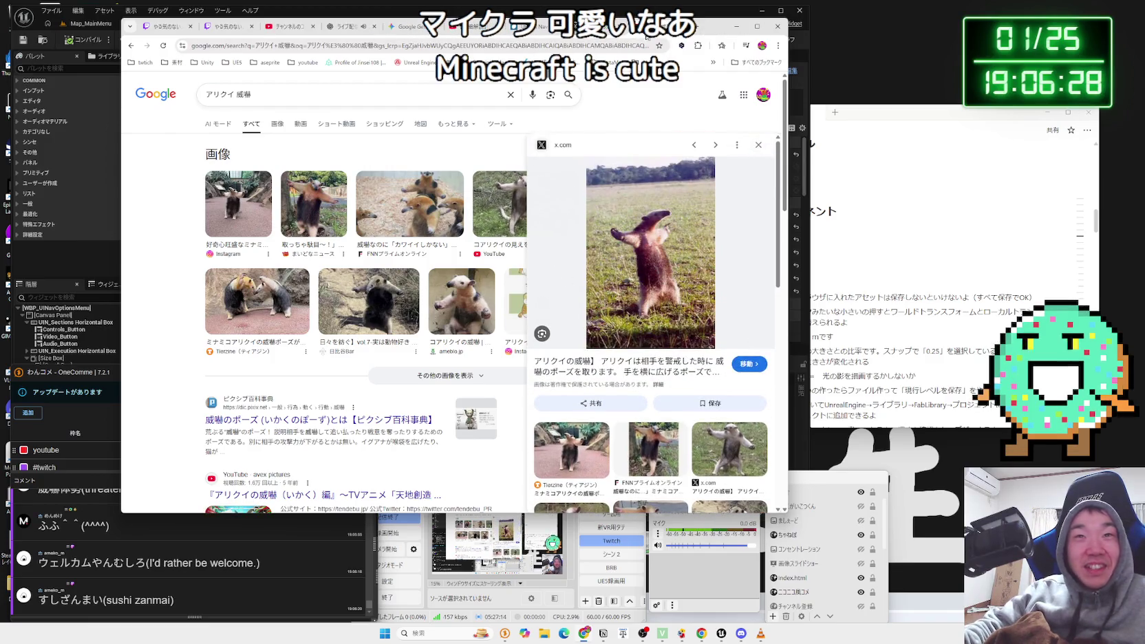
left_click(749, 363)
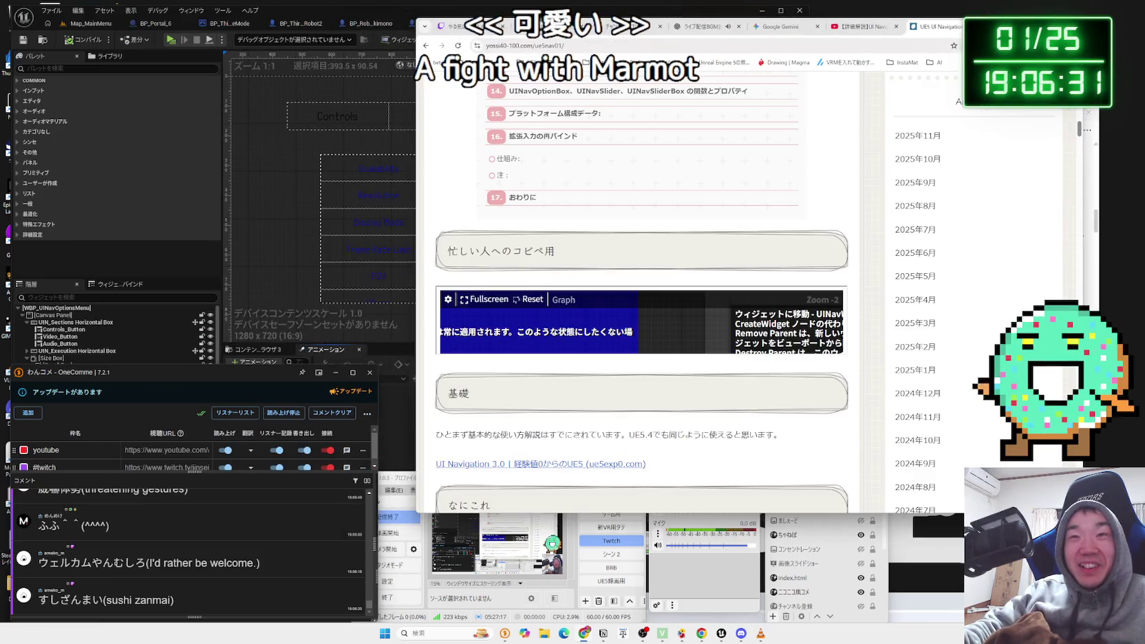
Return to the Unreal widget designer and web-search HARBS from the latest comment.
left_click(824, 28)
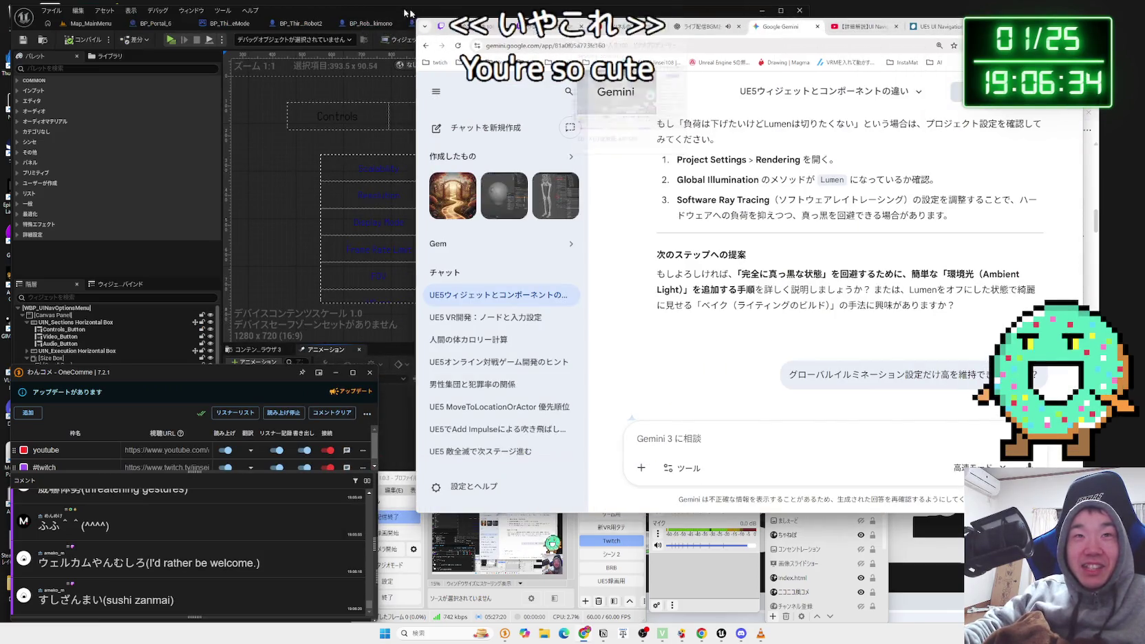
key("alt+Tab")
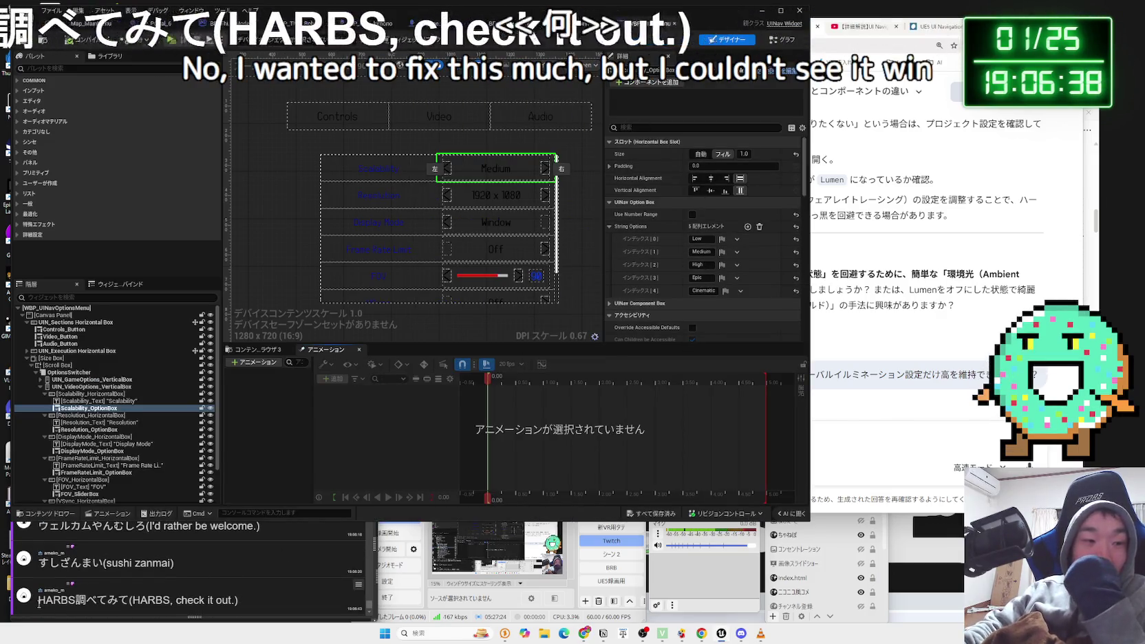
double_click(75, 600)
left_click(87, 579)
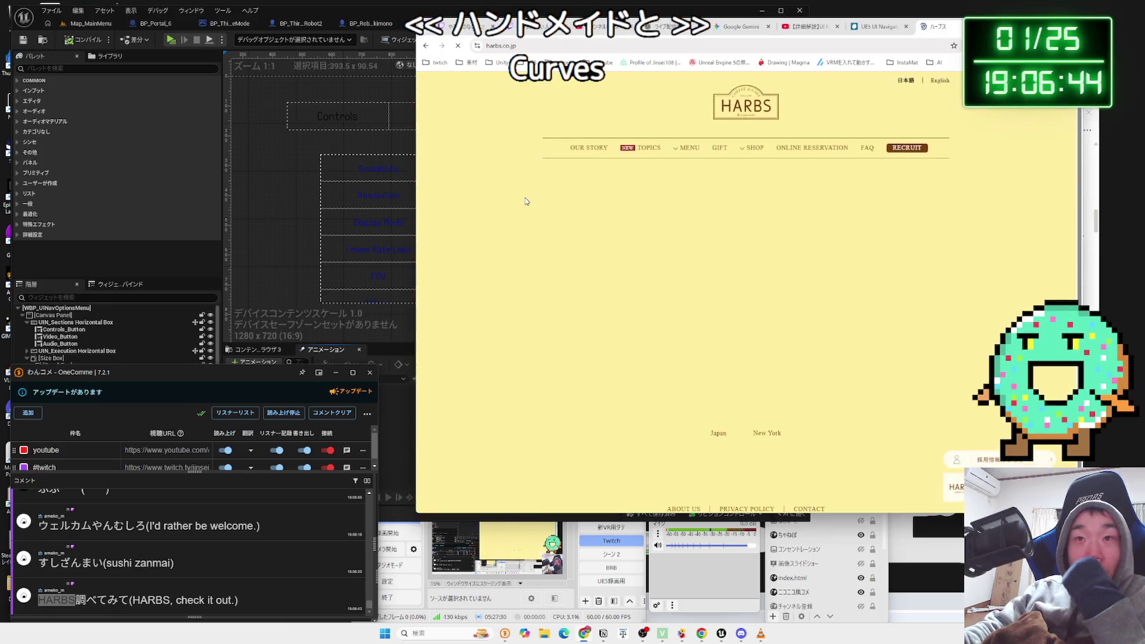
Open the HARBS flagship store's cake menu and scroll through the Monthly Cakes list.
mouse_move(678, 155)
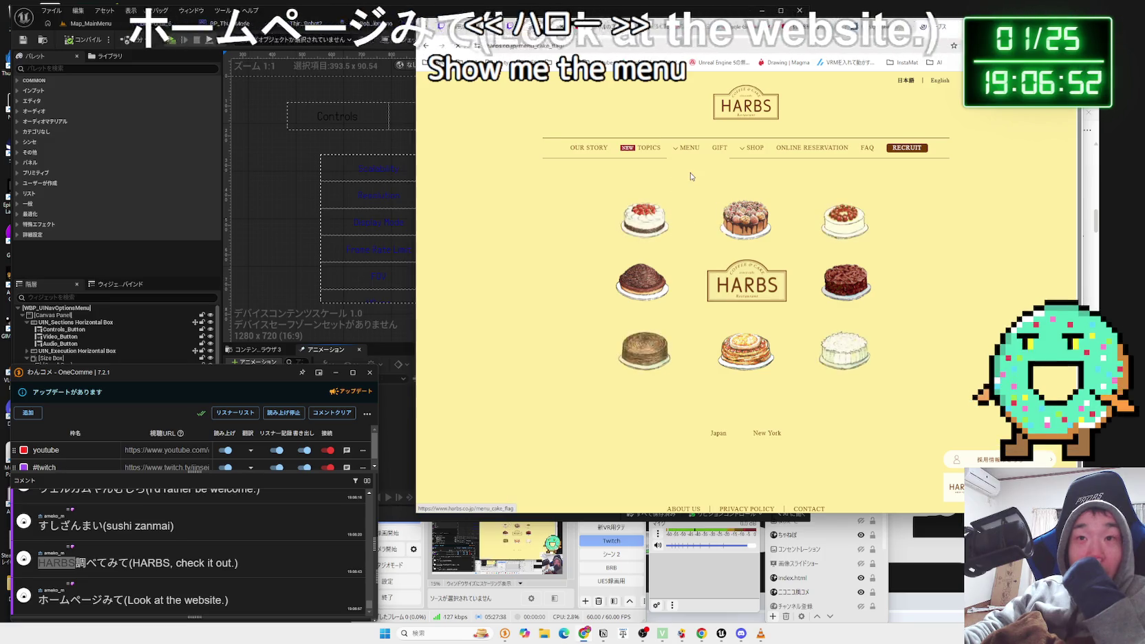
left_click(692, 176)
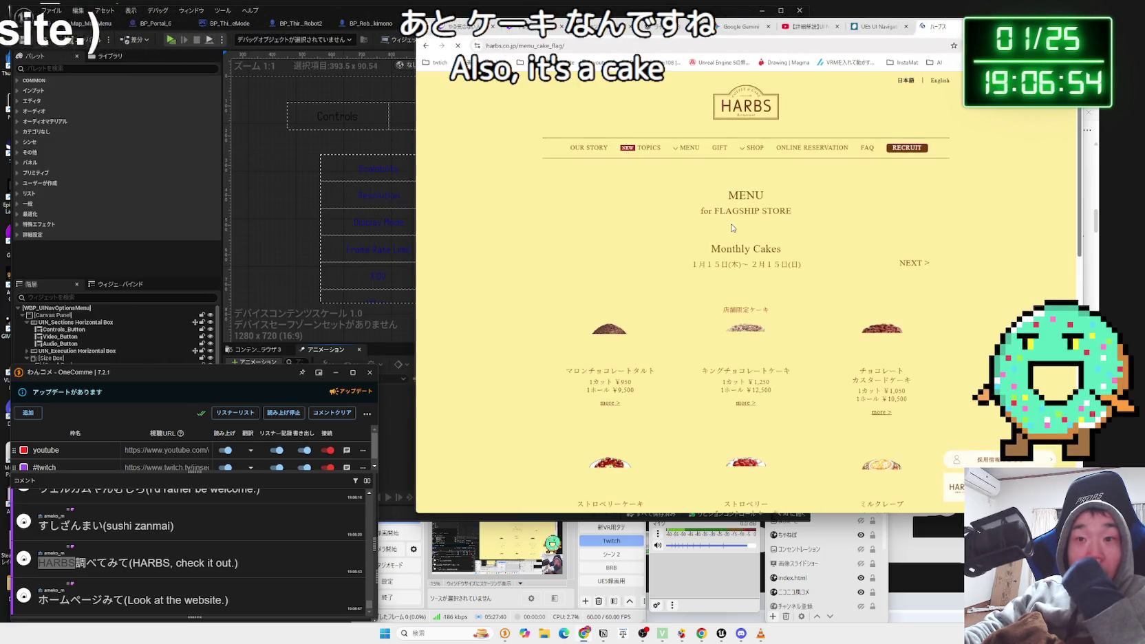
scroll(732, 227, "down", 3)
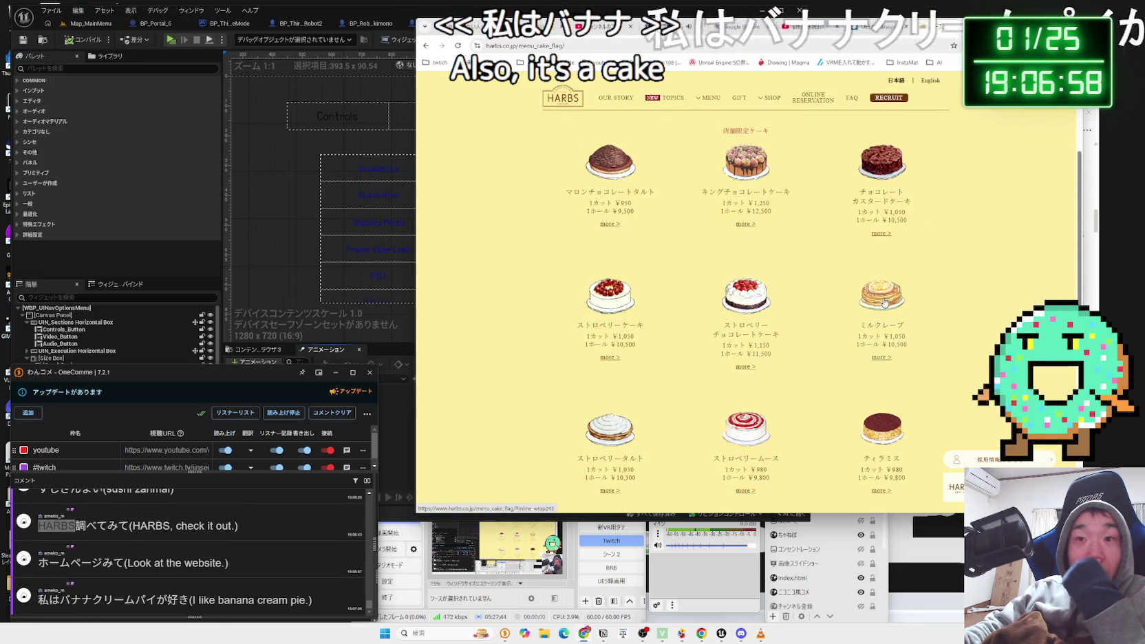
scroll(753, 296, "down", 5)
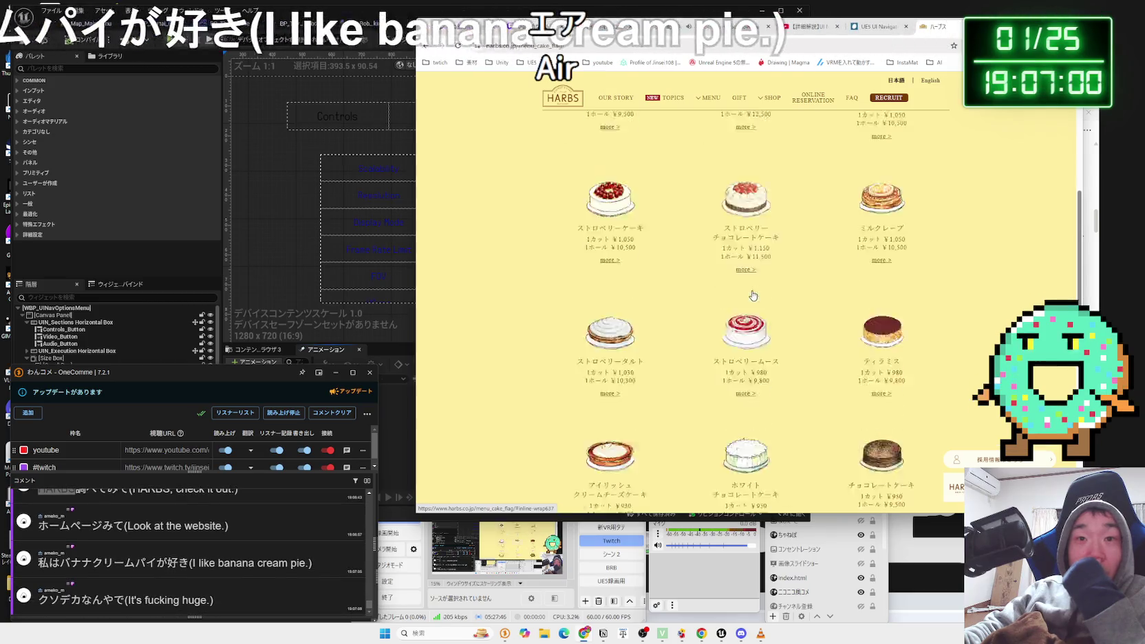